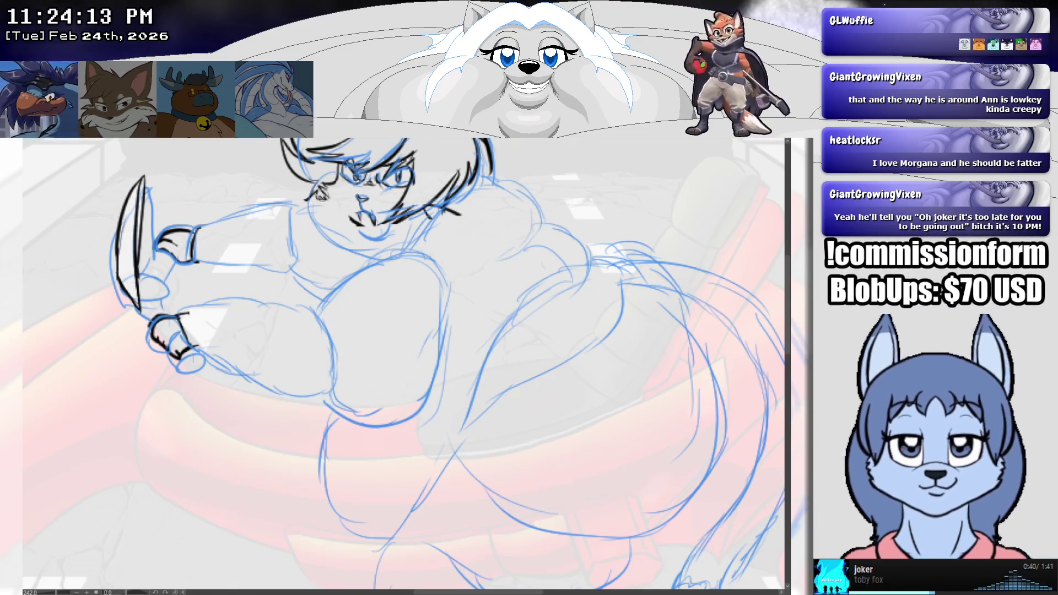
Step: Ink the left cheek line from the eyes down to the chin, redoing it until it looks right
{"action": "left_click_drag", "start_coordinate": [316, 218], "coordinate": [312, 258]}
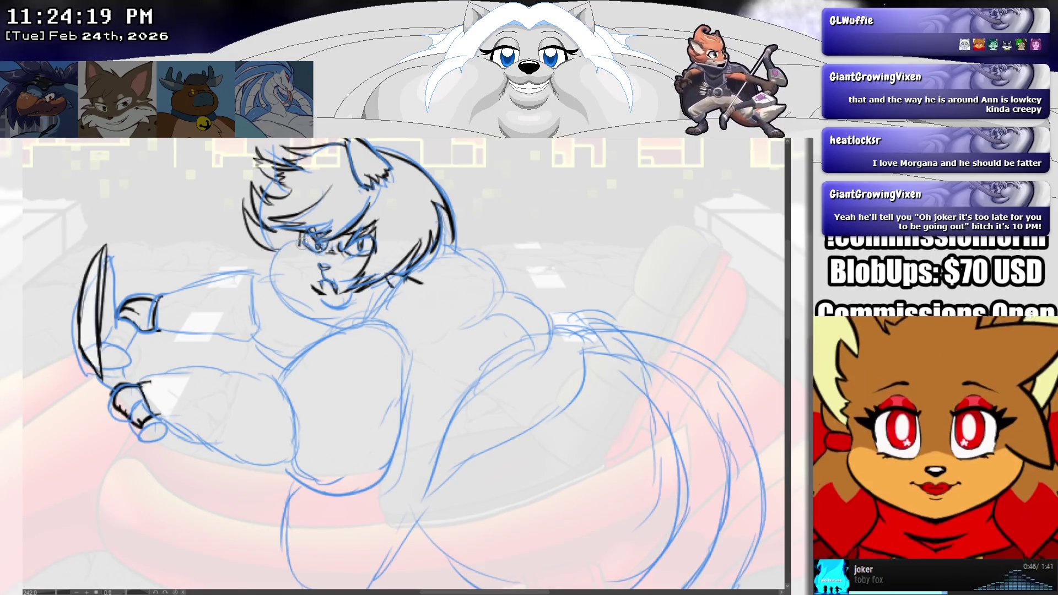
{"action": "left_click_drag", "start_coordinate": [304, 244], "coordinate": [300, 322]}
{"action": "key", "text": "ctrl+z"}
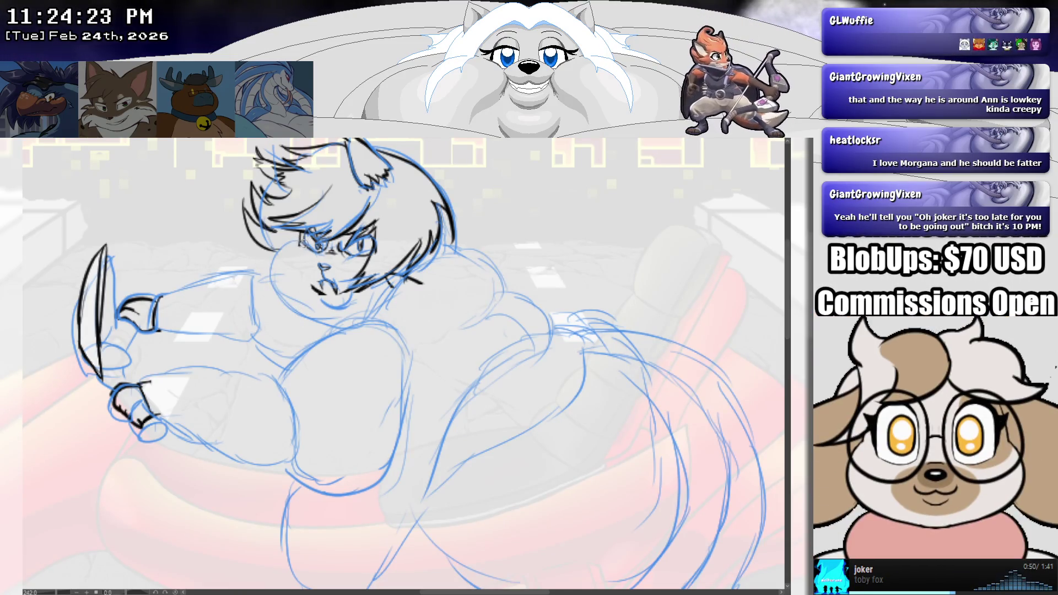
{"action": "mouse_move", "coordinate": [302, 242]}
{"action": "left_mouse_down"}
{"action": "mouse_move", "coordinate": [269, 283]}
{"action": "mouse_move", "coordinate": [297, 306]}
{"action": "left_mouse_up"}
{"action": "key", "text": "ctrl+z"}
{"action": "mouse_move", "coordinate": [311, 241]}
{"action": "left_mouse_down"}
{"action": "mouse_move", "coordinate": [280, 251]}
{"action": "mouse_move", "coordinate": [308, 307]}
{"action": "left_mouse_up"}
{"action": "key", "text": "ctrl+z"}
{"action": "mouse_move", "coordinate": [307, 242]}
{"action": "left_mouse_down"}
{"action": "mouse_move", "coordinate": [273, 296]}
{"action": "mouse_move", "coordinate": [346, 329]}
{"action": "left_mouse_up"}
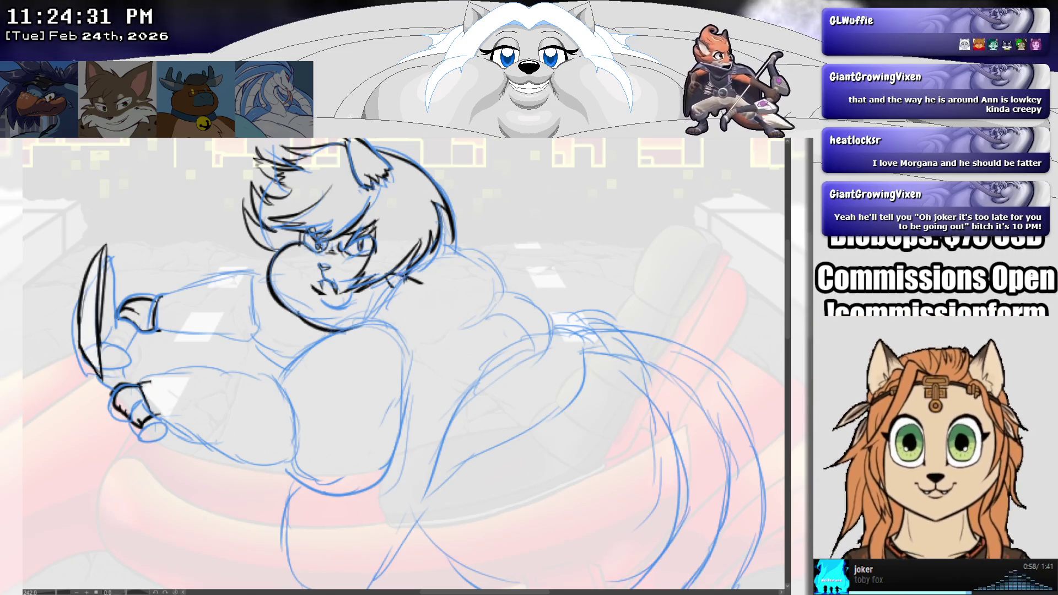
{"action": "scroll", "coordinate": [395, 280], "scroll_direction": "up", "scroll_amount": 3}
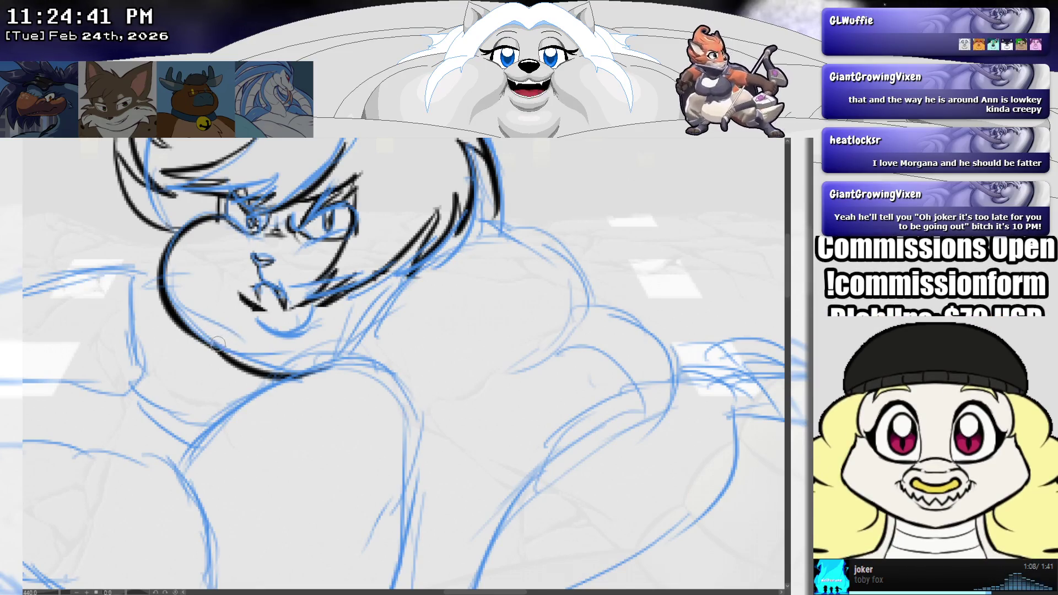
{"action": "scroll", "coordinate": [223, 333], "scroll_direction": "down", "scroll_amount": 3}
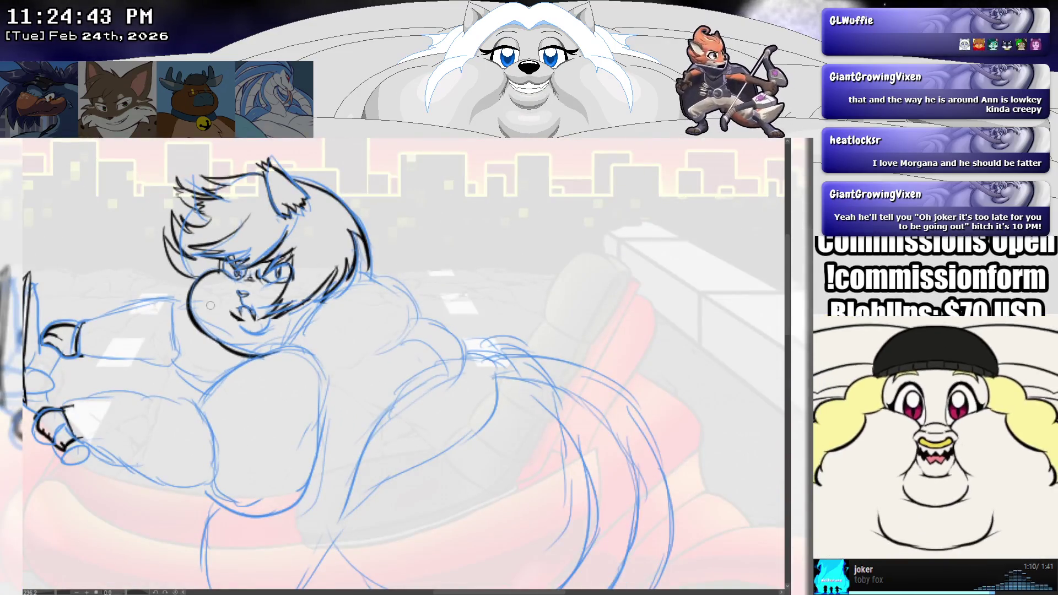
Step: Ink the line along the arm and the outline down the right side of the handlebar hand
{"action": "mouse_move", "coordinate": [206, 328]}
{"action": "left_mouse_down"}
{"action": "mouse_move", "coordinate": [292, 303]}
{"action": "mouse_move", "coordinate": [237, 280]}
{"action": "mouse_move", "coordinate": [189, 298]}
{"action": "mouse_move", "coordinate": [187, 337]}
{"action": "mouse_move", "coordinate": [263, 346]}
{"action": "mouse_move", "coordinate": [302, 368]}
{"action": "left_mouse_up"}
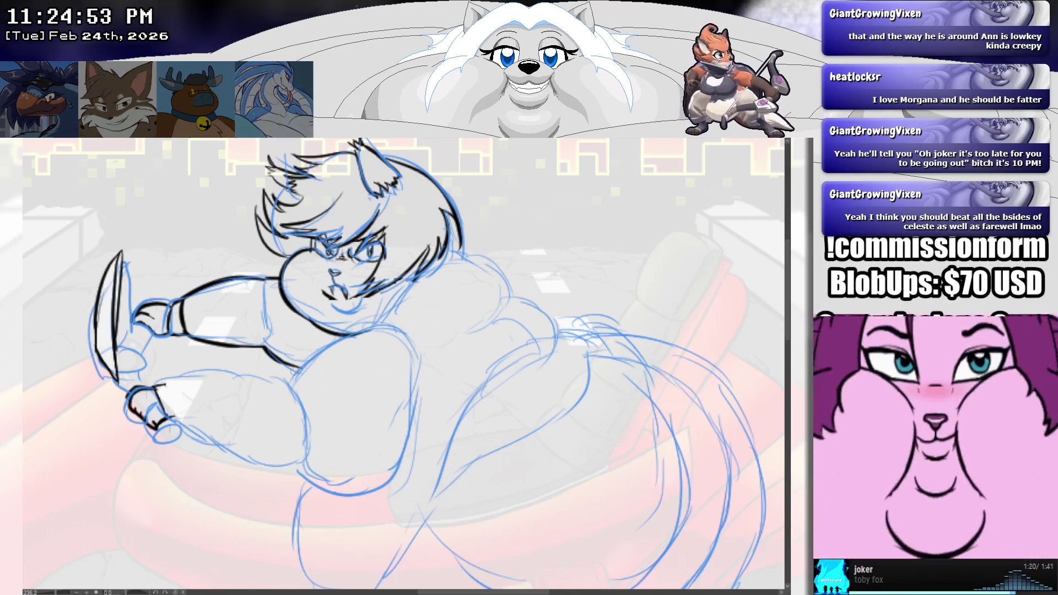
{"action": "left_click_drag", "start_coordinate": [165, 383], "coordinate": [275, 376]}
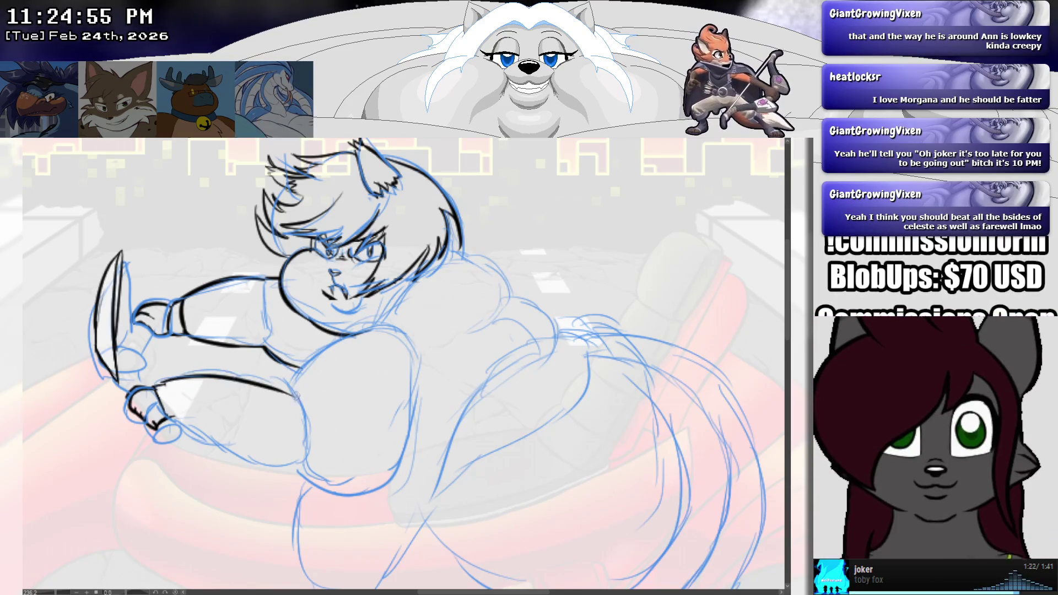
{"action": "key", "text": "ctrl+z"}
{"action": "left_click_drag", "start_coordinate": [156, 381], "coordinate": [245, 370]}
{"action": "key", "text": "ctrl+z"}
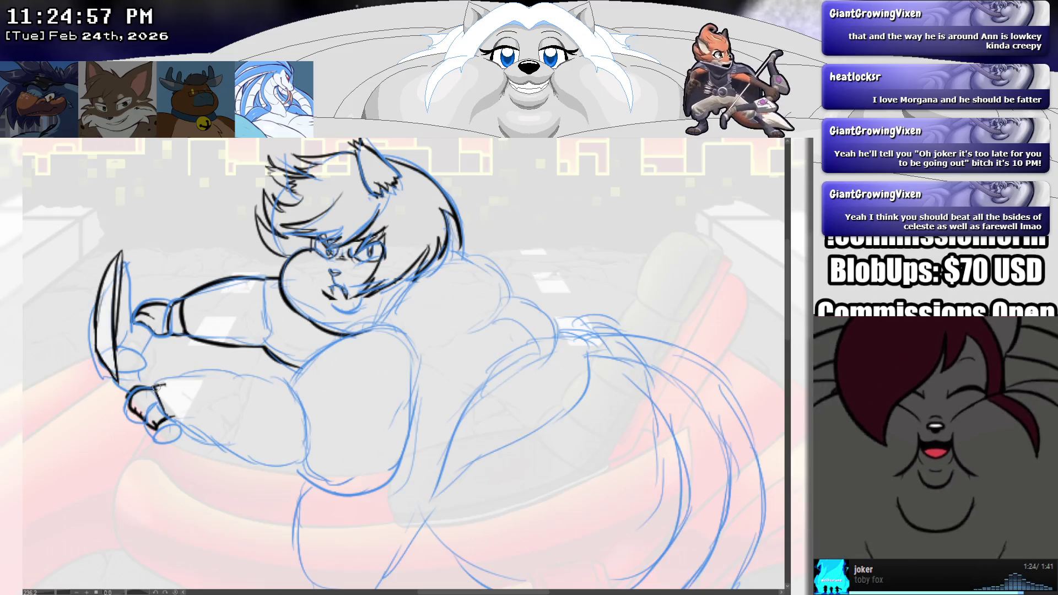
{"action": "mouse_move", "coordinate": [152, 380]}
{"action": "left_mouse_down"}
{"action": "mouse_move", "coordinate": [168, 383]}
{"action": "mouse_move", "coordinate": [181, 424]}
{"action": "left_mouse_up"}
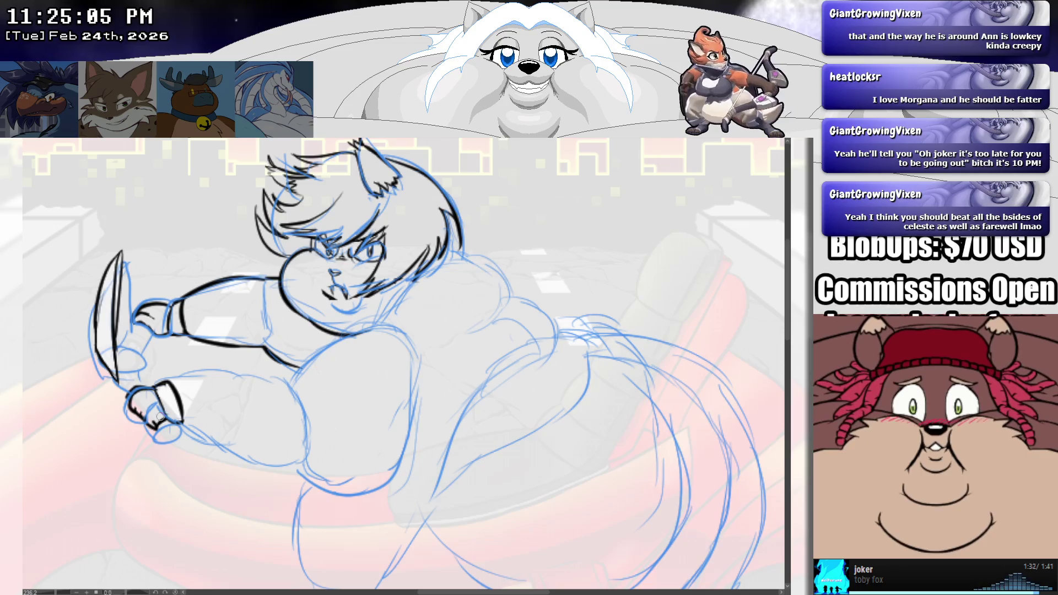
{"action": "left_click_drag", "start_coordinate": [156, 419], "coordinate": [163, 423]}
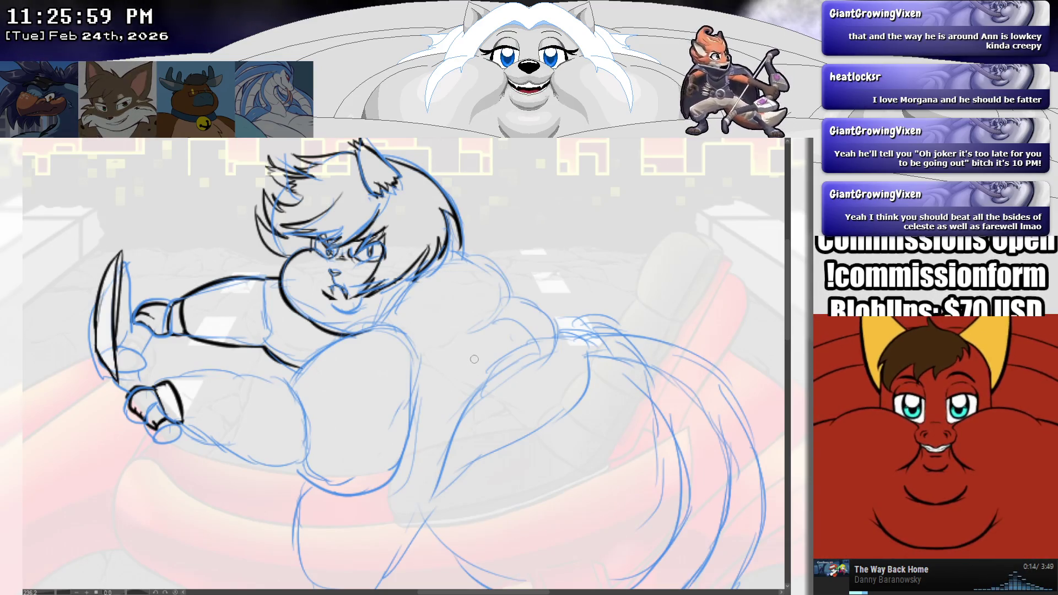
{"action": "scroll", "coordinate": [452, 358], "scroll_direction": "up", "scroll_amount": 3}
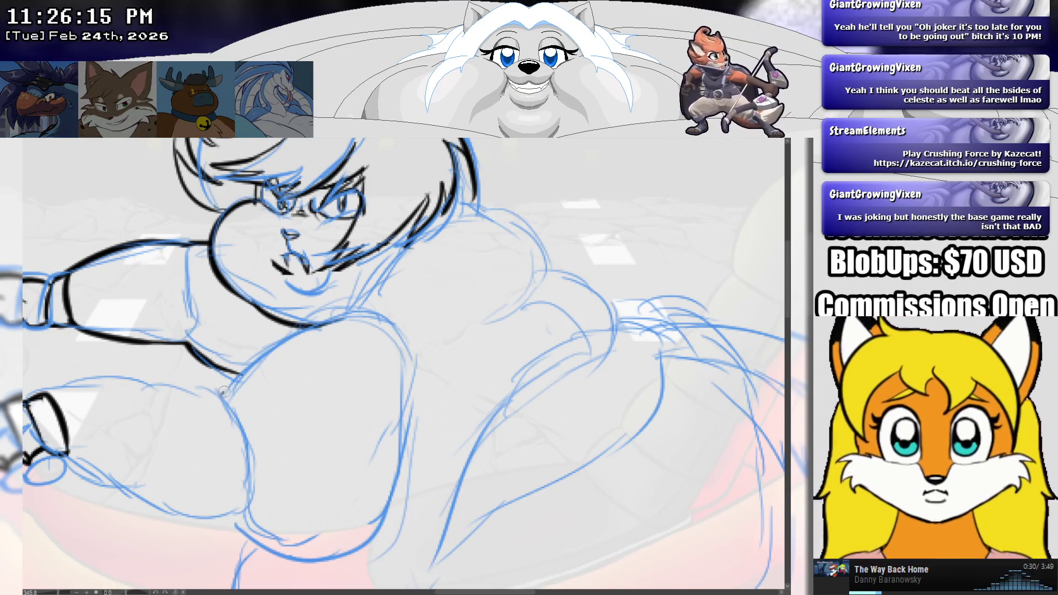
Step: Ink the underside of the upper arm, retrying the stroke until it sits cleanly
{"action": "left_click_drag", "start_coordinate": [223, 391], "coordinate": [377, 319]}
{"action": "key", "text": "ctrl+z"}
{"action": "left_click_drag", "start_coordinate": [223, 393], "coordinate": [366, 318]}
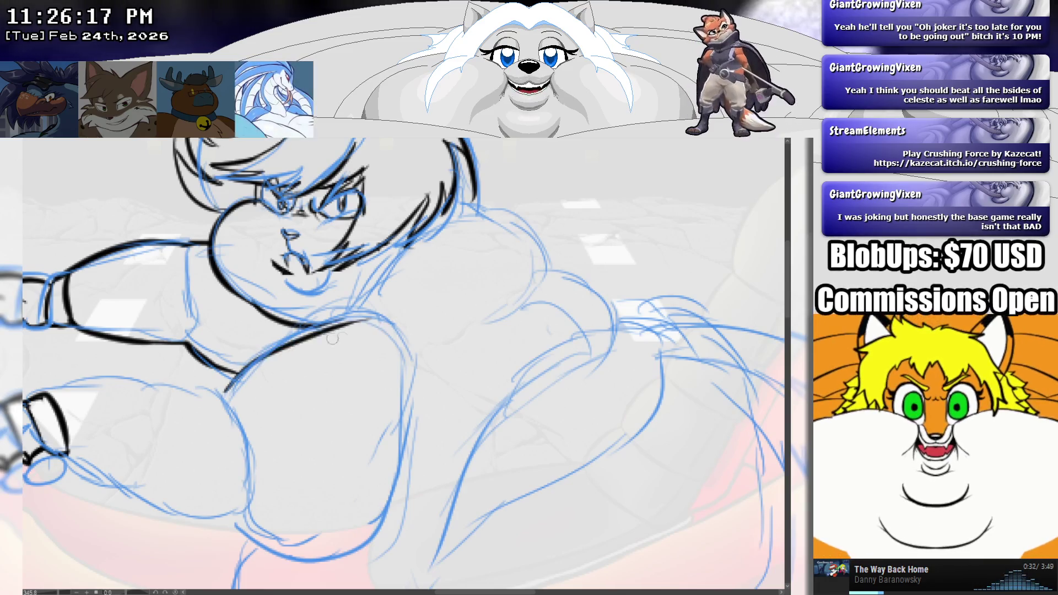
{"action": "key", "text": "ctrl+z"}
{"action": "mouse_move", "coordinate": [223, 392]}
{"action": "left_mouse_down"}
{"action": "mouse_move", "coordinate": [264, 356]}
{"action": "mouse_move", "coordinate": [374, 319]}
{"action": "left_mouse_up"}
{"action": "key", "text": "ctrl+z"}
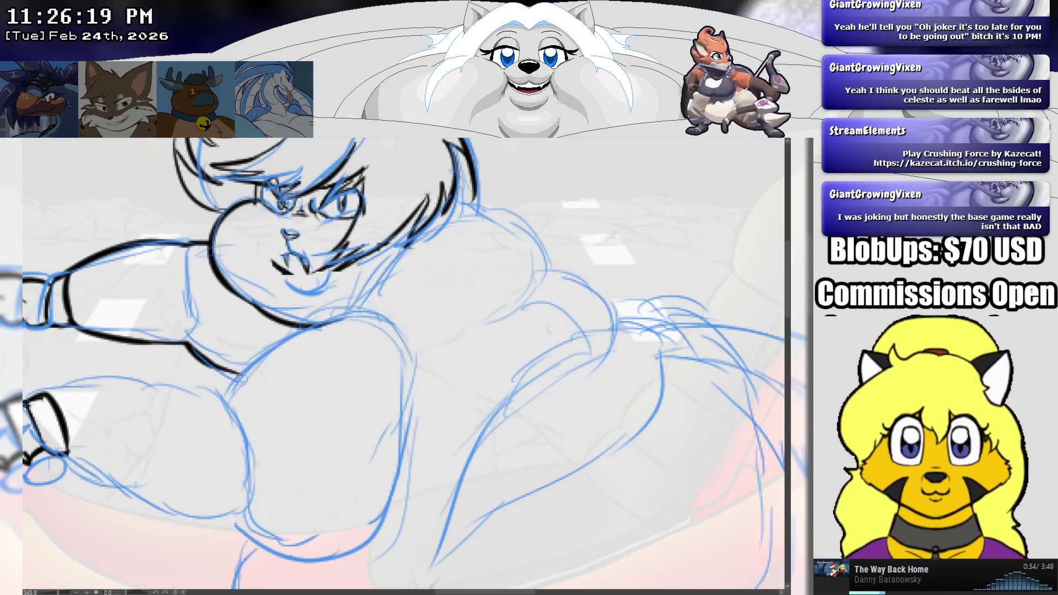
{"action": "left_click_drag", "start_coordinate": [217, 398], "coordinate": [367, 320]}
{"action": "key", "text": "ctrl+z"}
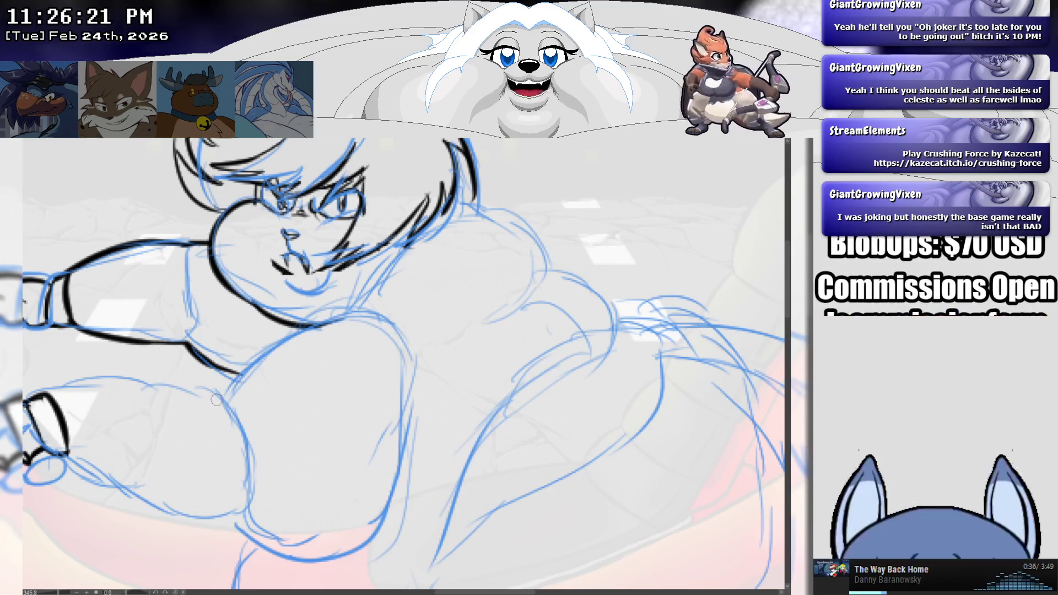
{"action": "left_click_drag", "start_coordinate": [216, 399], "coordinate": [366, 319]}
{"action": "key", "text": "ctrl+z"}
{"action": "left_click_drag", "start_coordinate": [223, 396], "coordinate": [331, 324]}
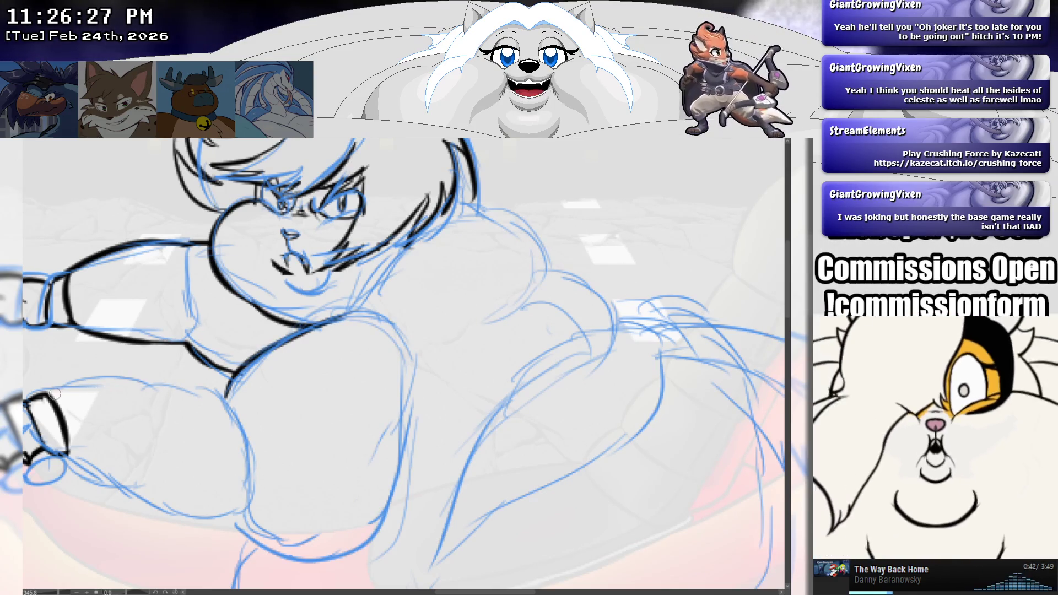
Step: Ink the lower arm outline ending in a hook, then the bottom curve of the belly
{"action": "left_click_drag", "start_coordinate": [41, 388], "coordinate": [251, 406]}
{"action": "key", "text": "ctrl+z"}
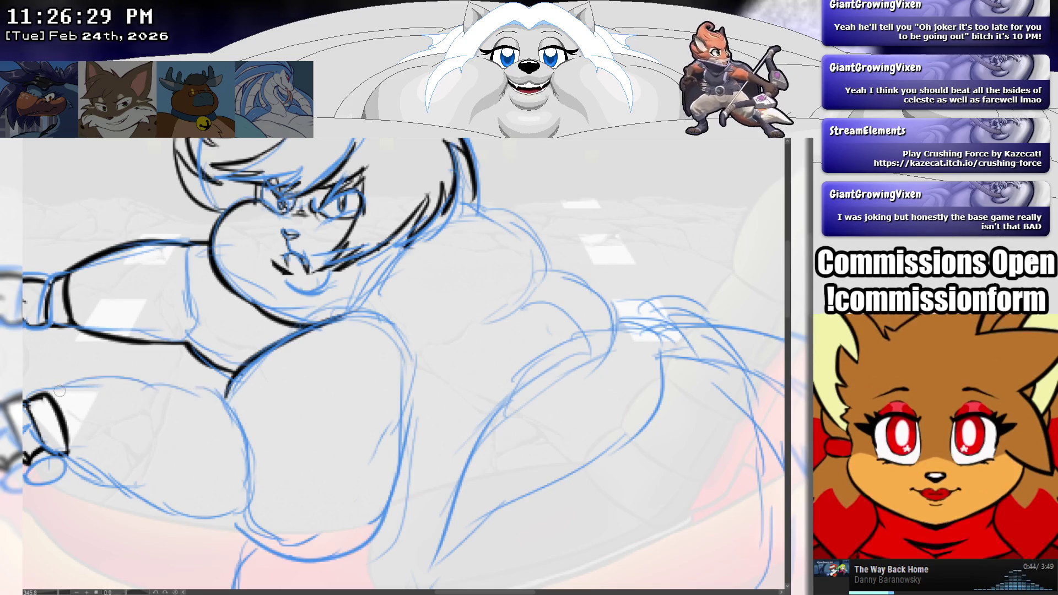
{"action": "left_click_drag", "start_coordinate": [41, 388], "coordinate": [249, 414]}
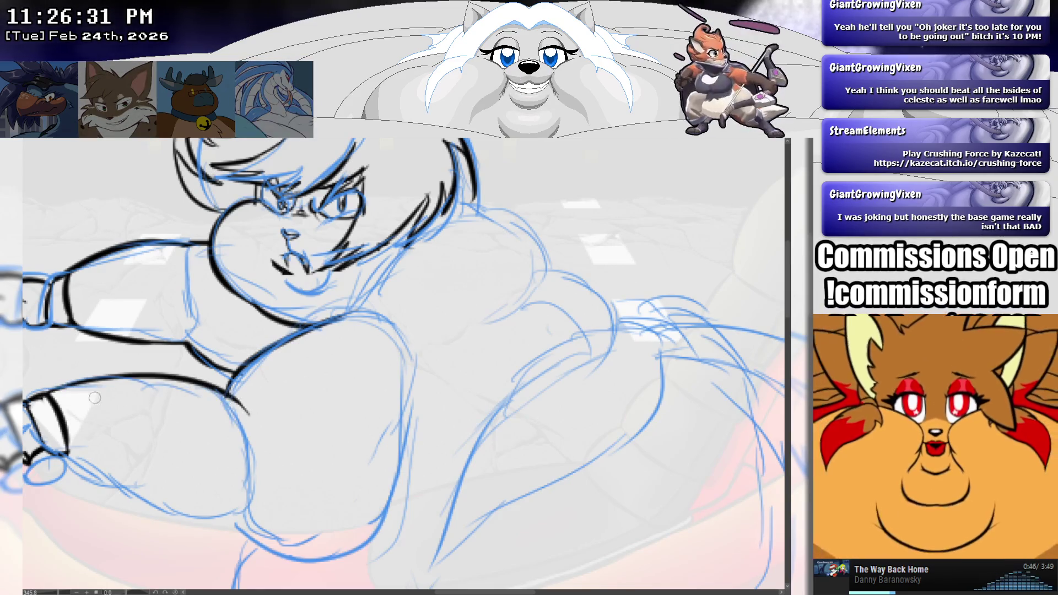
{"action": "key", "text": "ctrl+z"}
{"action": "left_click_drag", "start_coordinate": [48, 392], "coordinate": [265, 419]}
{"action": "key", "text": "ctrl+z"}
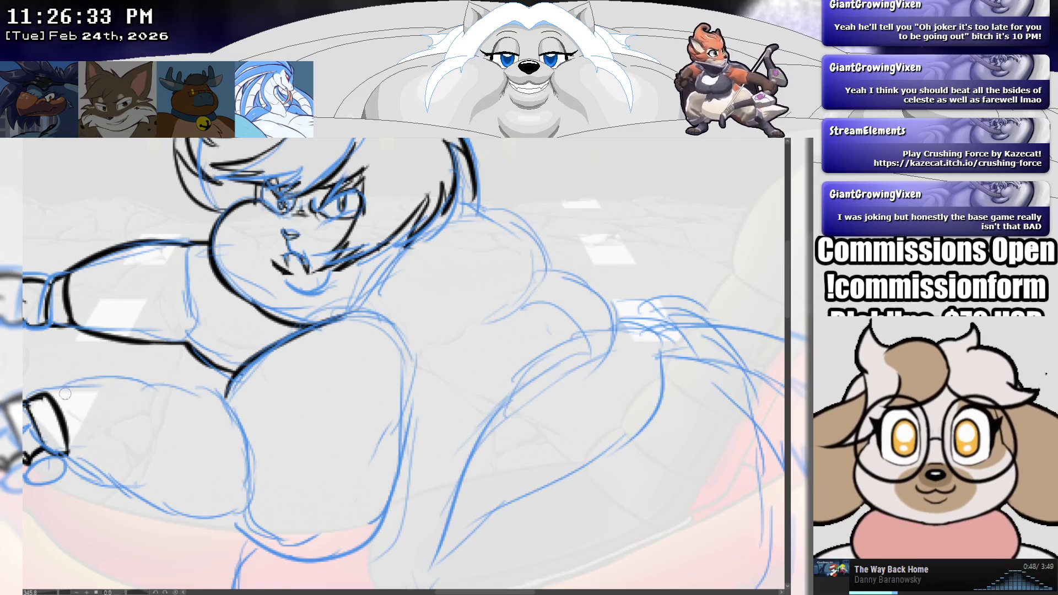
{"action": "mouse_move", "coordinate": [44, 389]}
{"action": "left_mouse_down"}
{"action": "mouse_move", "coordinate": [78, 383]}
{"action": "mouse_move", "coordinate": [242, 416]}
{"action": "left_mouse_up"}
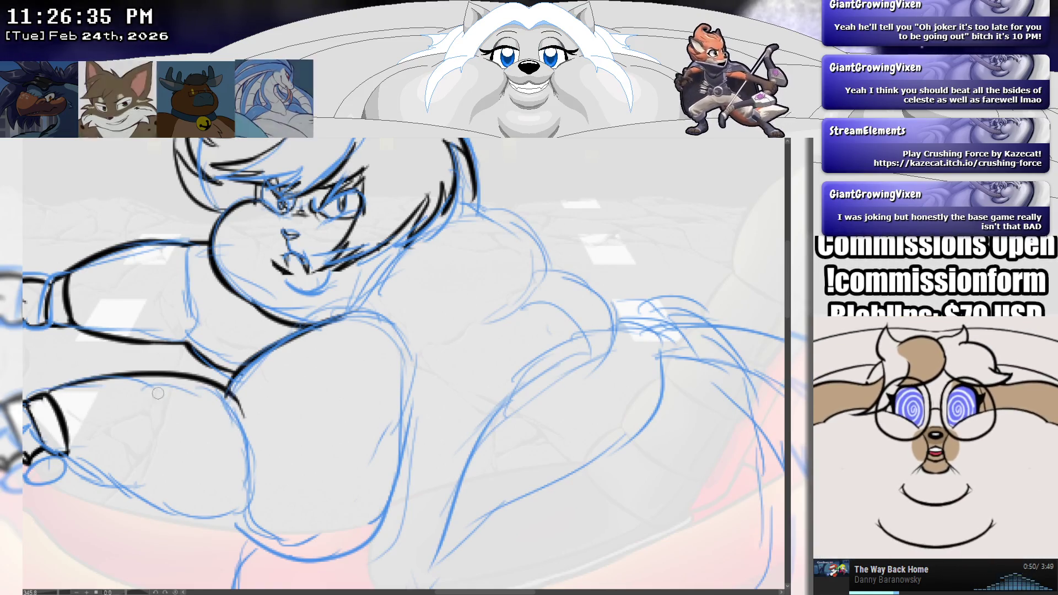
{"action": "key", "text": "ctrl+z"}
{"action": "mouse_move", "coordinate": [47, 391]}
{"action": "left_mouse_down"}
{"action": "mouse_move", "coordinate": [79, 383]}
{"action": "mouse_move", "coordinate": [243, 416]}
{"action": "left_mouse_up"}
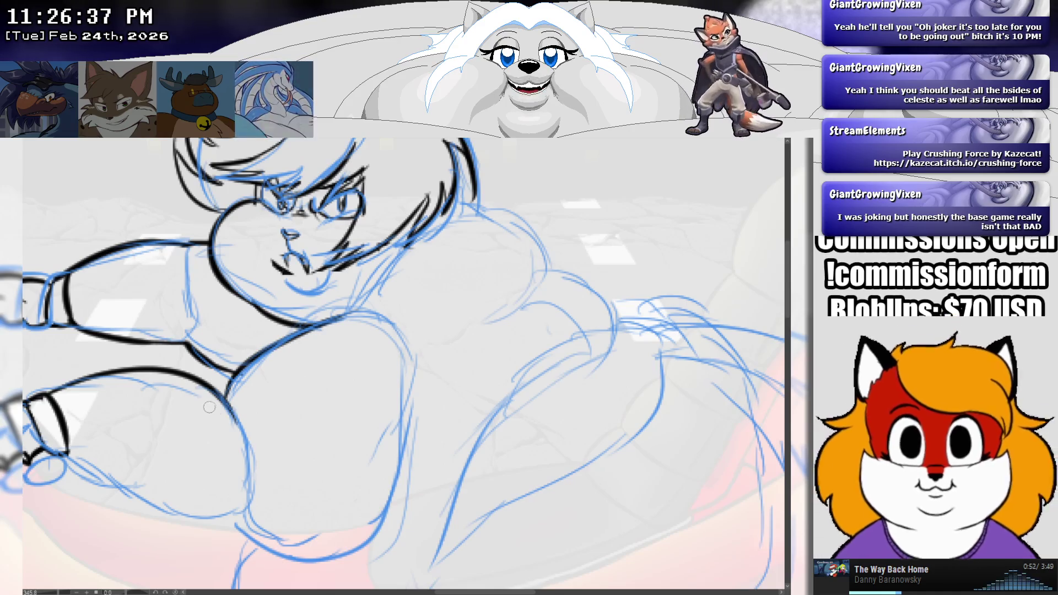
{"action": "key", "text": "ctrl+z"}
{"action": "left_click_drag", "start_coordinate": [47, 391], "coordinate": [245, 422]}
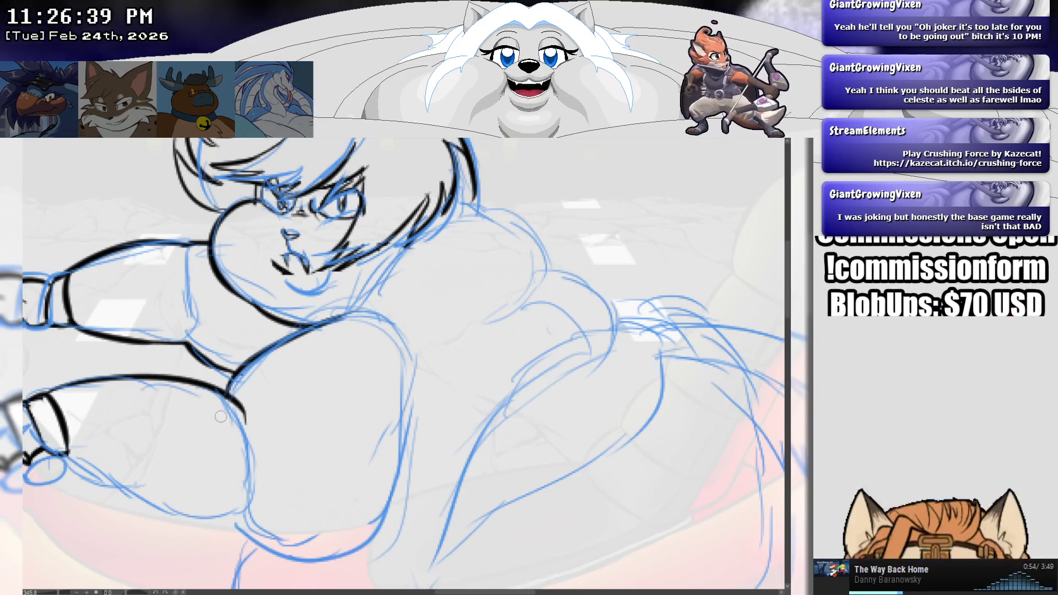
{"action": "key", "text": "ctrl+z"}
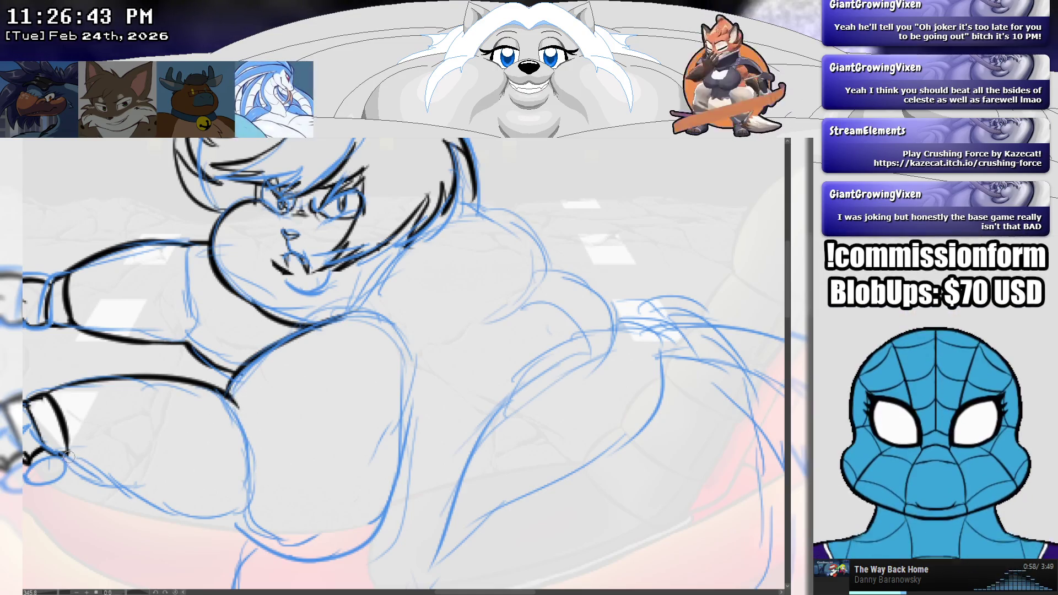
{"action": "left_click_drag", "start_coordinate": [67, 454], "coordinate": [269, 501]}
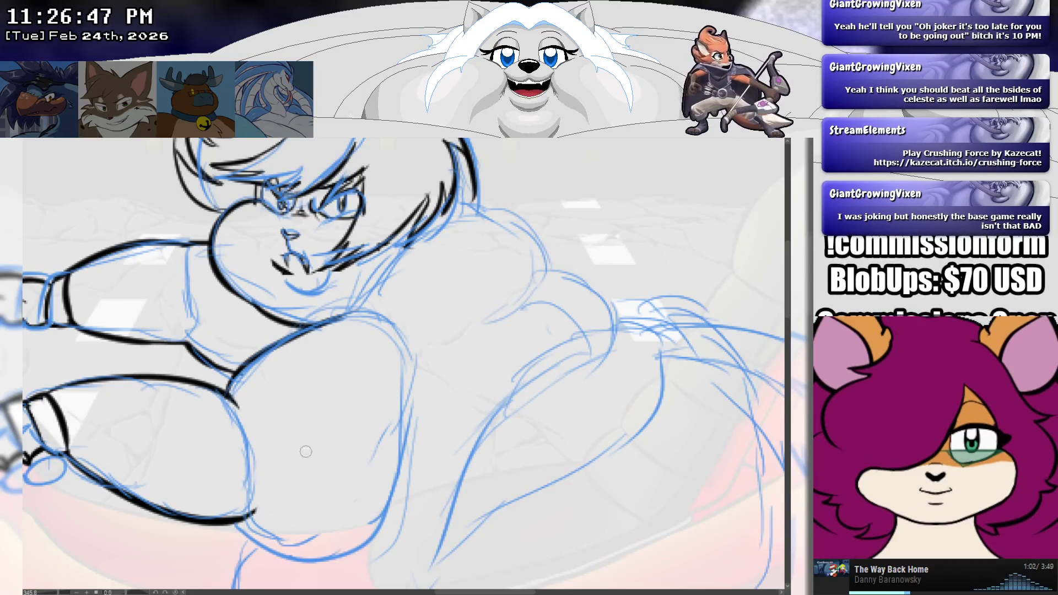
{"action": "left_click_drag", "start_coordinate": [238, 528], "coordinate": [395, 439]}
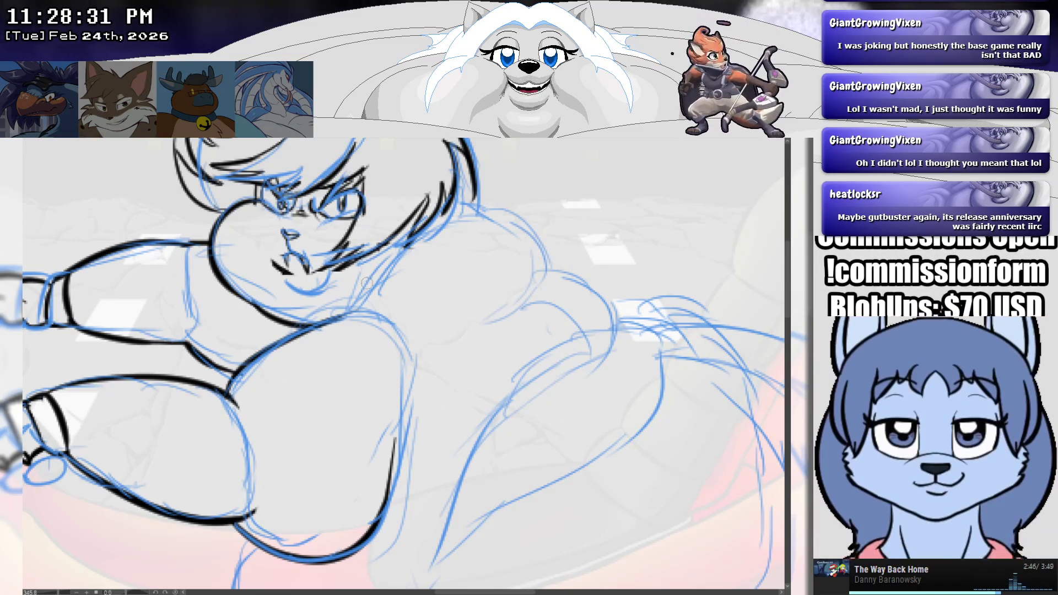
{"action": "key", "text": "ctrl+Tab"}
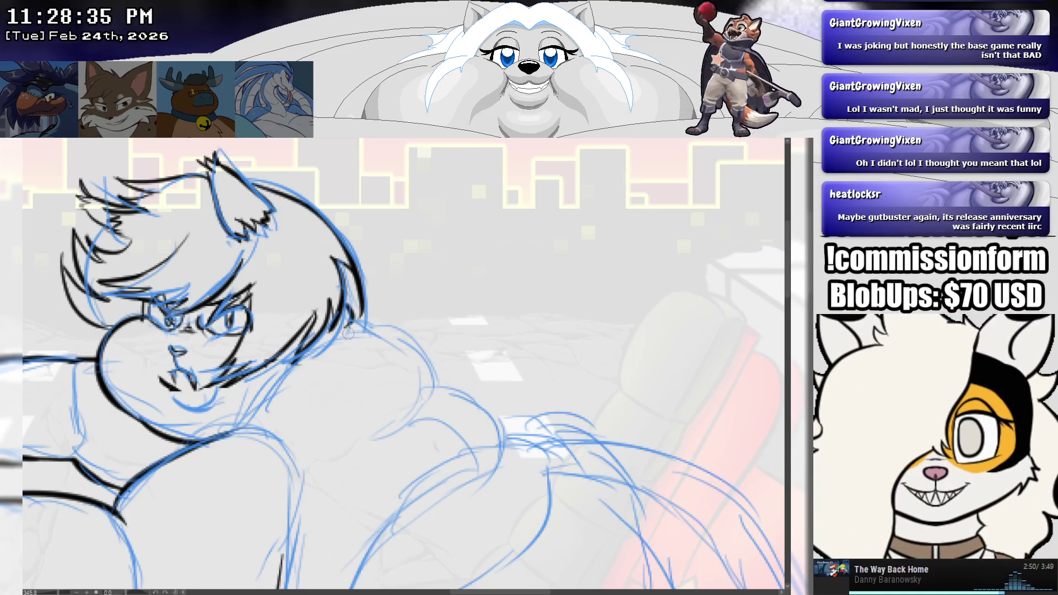
{"action": "left_click_drag", "start_coordinate": [348, 328], "coordinate": [254, 416]}
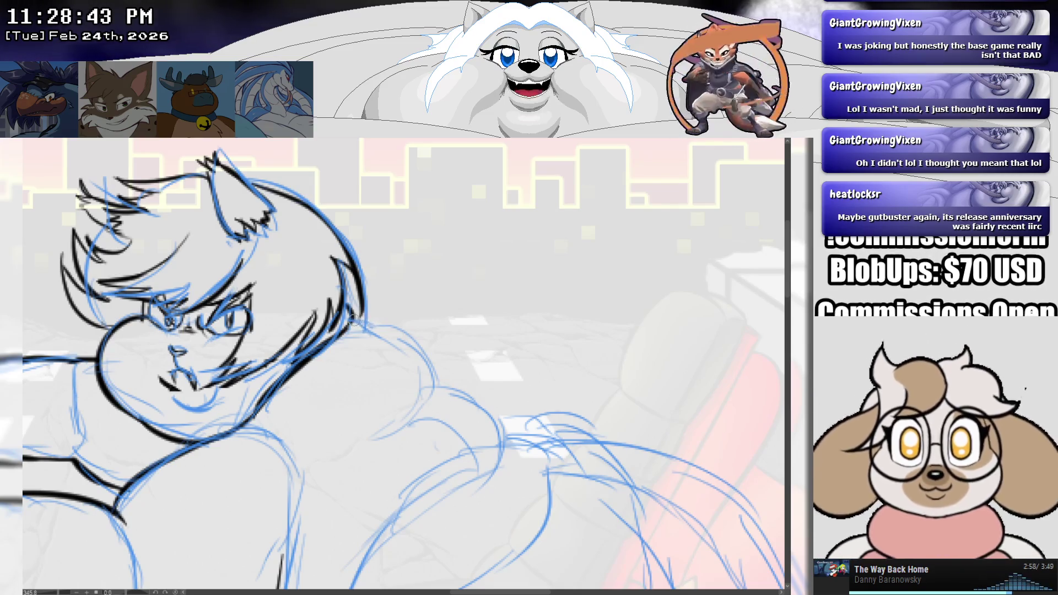
{"action": "left_click_drag", "start_coordinate": [366, 324], "coordinate": [425, 404]}
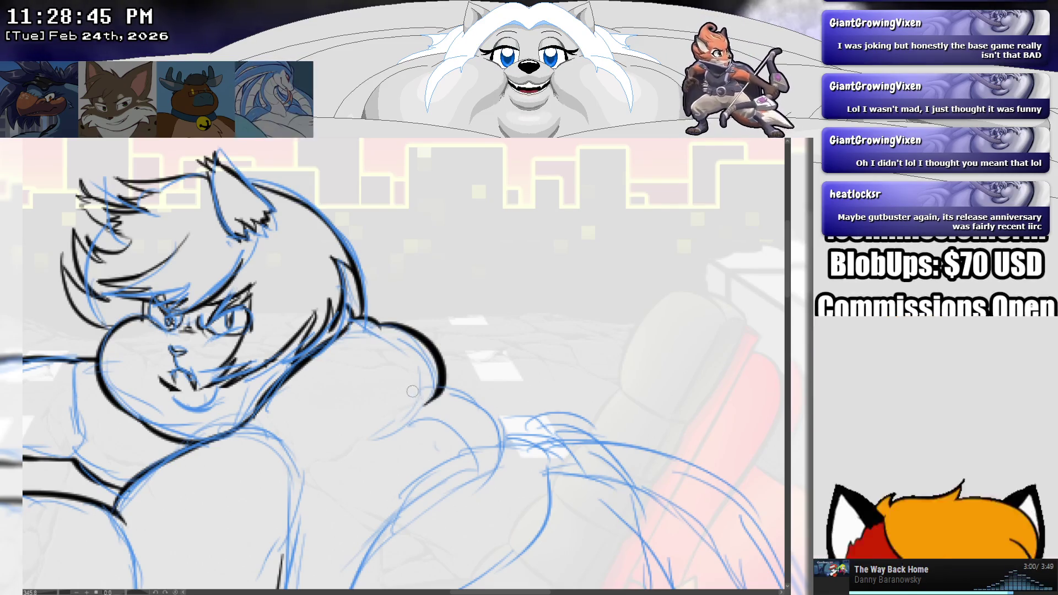
{"action": "key", "text": "ctrl+z"}
{"action": "mouse_move", "coordinate": [375, 324]}
{"action": "left_mouse_down"}
{"action": "mouse_move", "coordinate": [402, 336]}
{"action": "mouse_move", "coordinate": [412, 411]}
{"action": "left_mouse_up"}
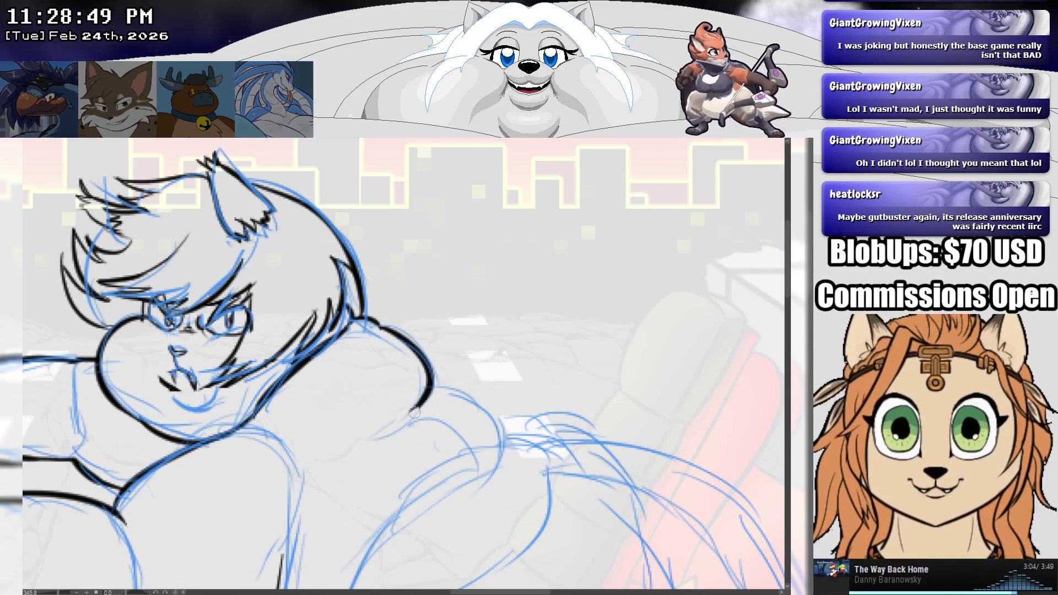
{"action": "mouse_move", "coordinate": [456, 385]}
{"action": "left_mouse_down"}
{"action": "mouse_move", "coordinate": [380, 299]}
{"action": "mouse_move", "coordinate": [402, 392]}
{"action": "left_mouse_up"}
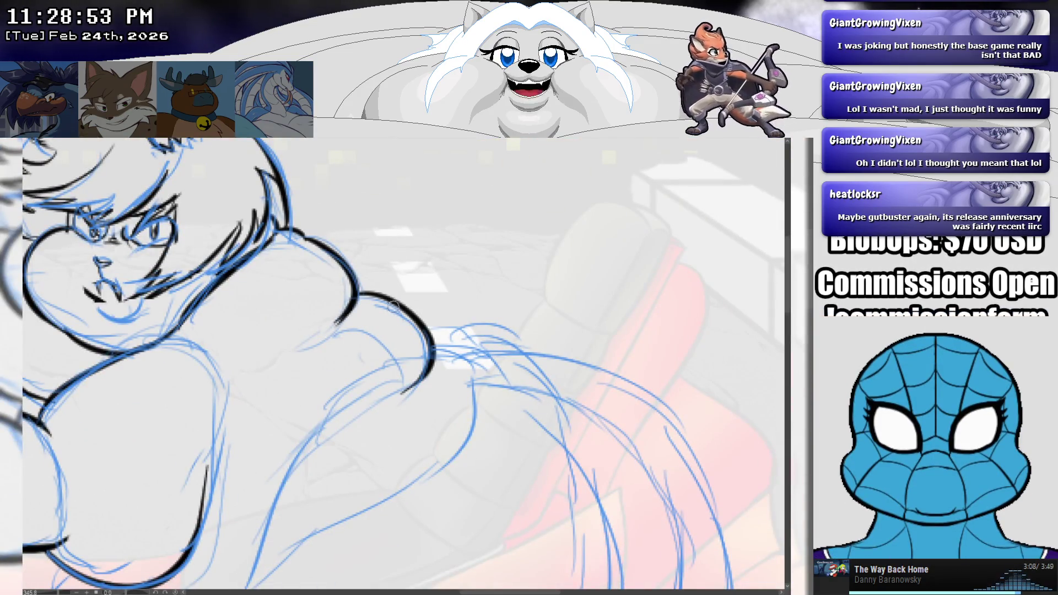
{"action": "left_click_drag", "start_coordinate": [356, 301], "coordinate": [247, 332]}
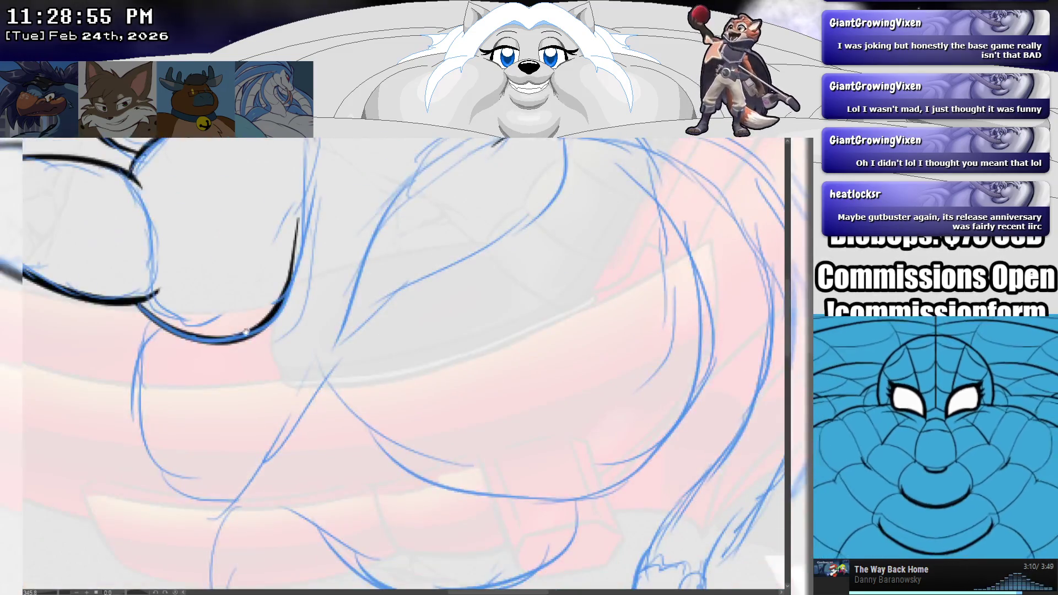
Step: Draw the lower belly curve, then redraw it more cleanly along the sketch
{"action": "mouse_move", "coordinate": [156, 327]}
{"action": "left_mouse_down"}
{"action": "mouse_move", "coordinate": [127, 393]}
{"action": "mouse_move", "coordinate": [234, 509]}
{"action": "left_mouse_up"}
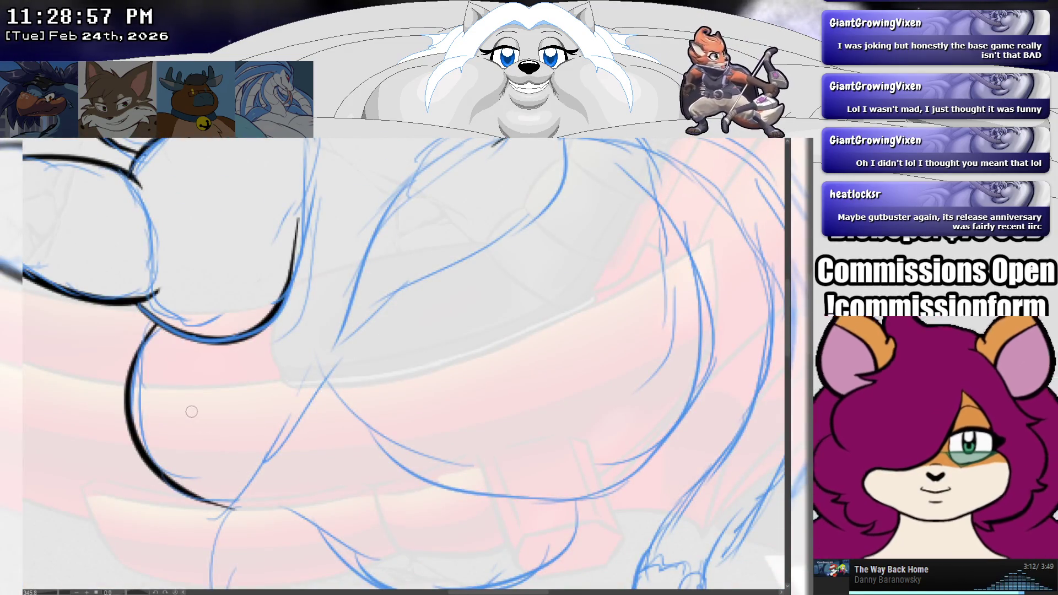
{"action": "key", "text": "ctrl+z"}
{"action": "mouse_move", "coordinate": [153, 316]}
{"action": "left_mouse_down"}
{"action": "mouse_move", "coordinate": [140, 353]}
{"action": "mouse_move", "coordinate": [271, 500]}
{"action": "mouse_move", "coordinate": [246, 514]}
{"action": "mouse_move", "coordinate": [237, 499]}
{"action": "left_mouse_up"}
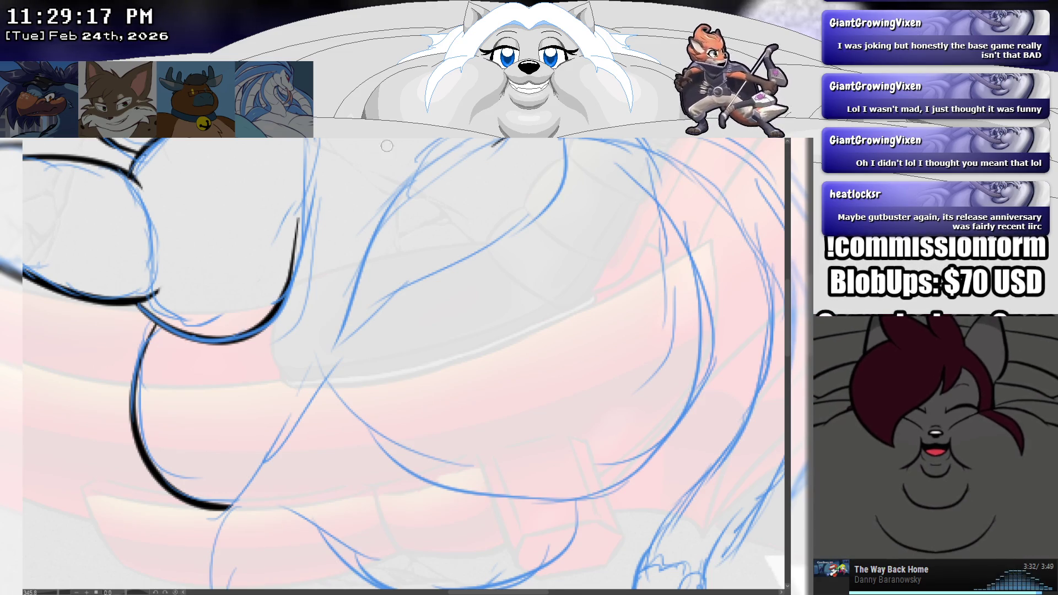
{"action": "scroll", "coordinate": [369, 222], "scroll_direction": "down", "scroll_amount": 4}
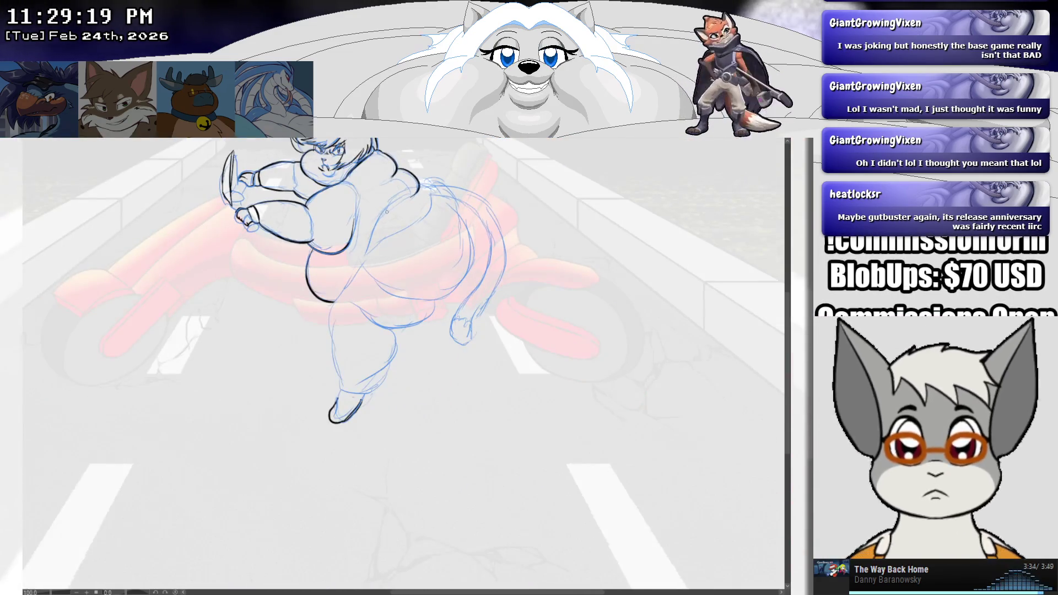
Step: Extend the belly outline and ink the lower belly line near the leg
{"action": "scroll", "coordinate": [386, 212], "scroll_direction": "up", "scroll_amount": 4}
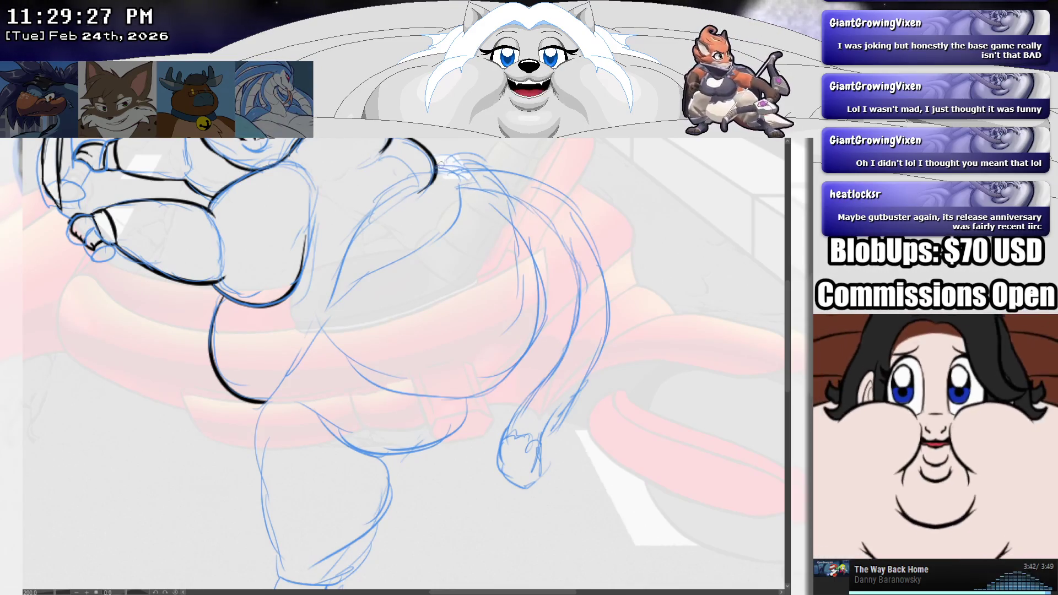
{"action": "left_click_drag", "start_coordinate": [436, 165], "coordinate": [462, 175]}
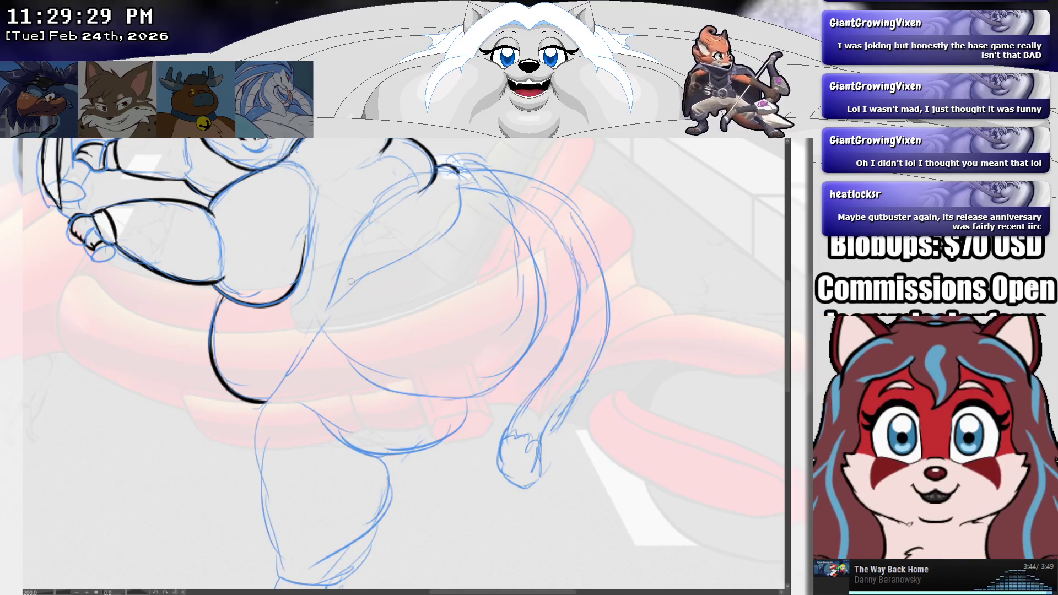
{"action": "left_click_drag", "start_coordinate": [264, 403], "coordinate": [339, 306]}
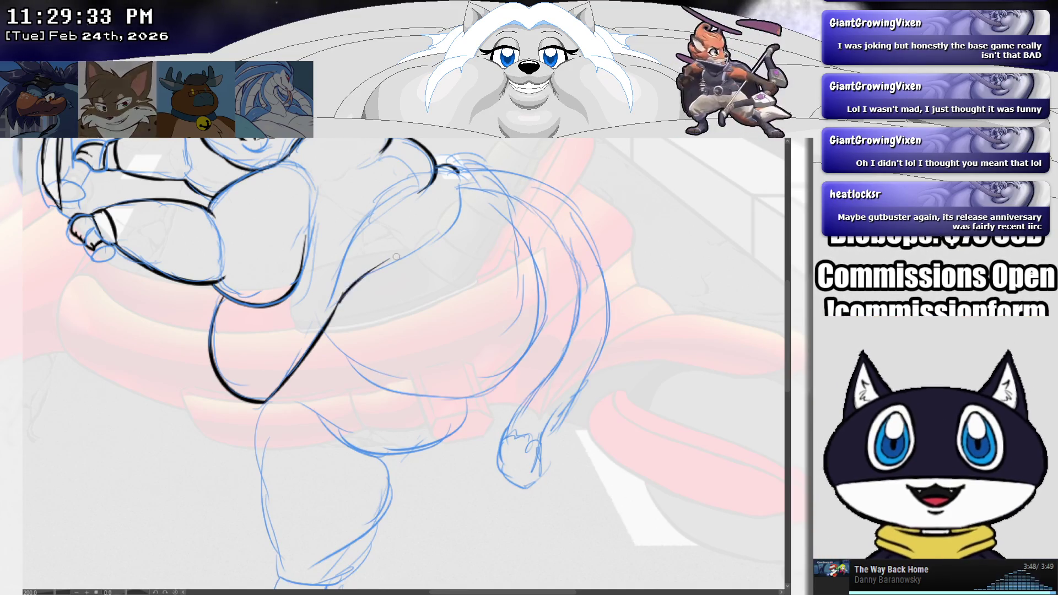
{"action": "left_click_drag", "start_coordinate": [339, 305], "coordinate": [361, 281]}
{"action": "key", "text": "ctrl+z"}
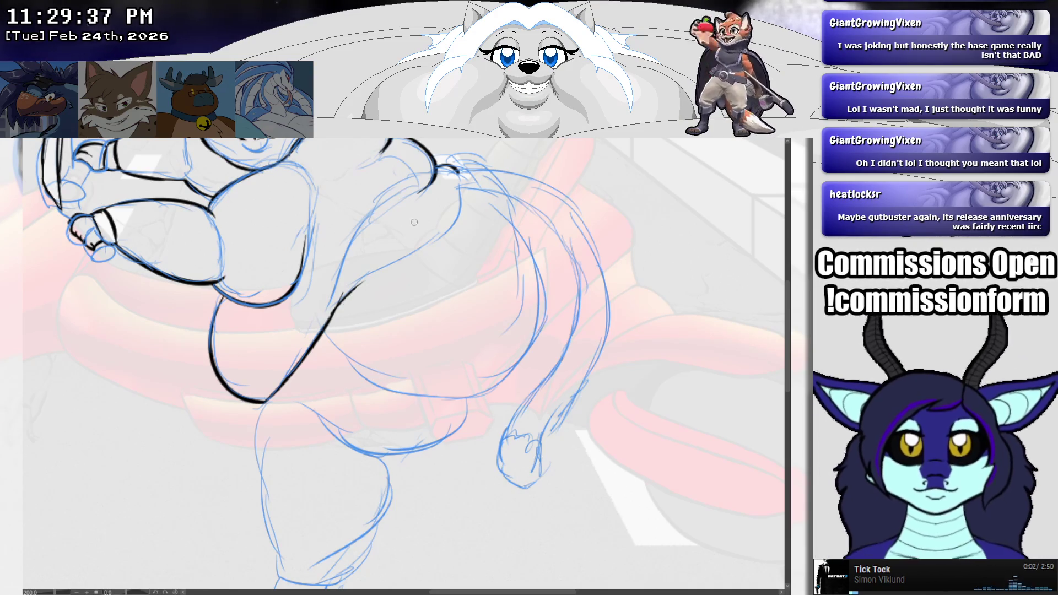
Step: Ink the long curve down the belly's right side, redrawing until it's clean
{"action": "left_click_drag", "start_coordinate": [431, 192], "coordinate": [345, 321]}
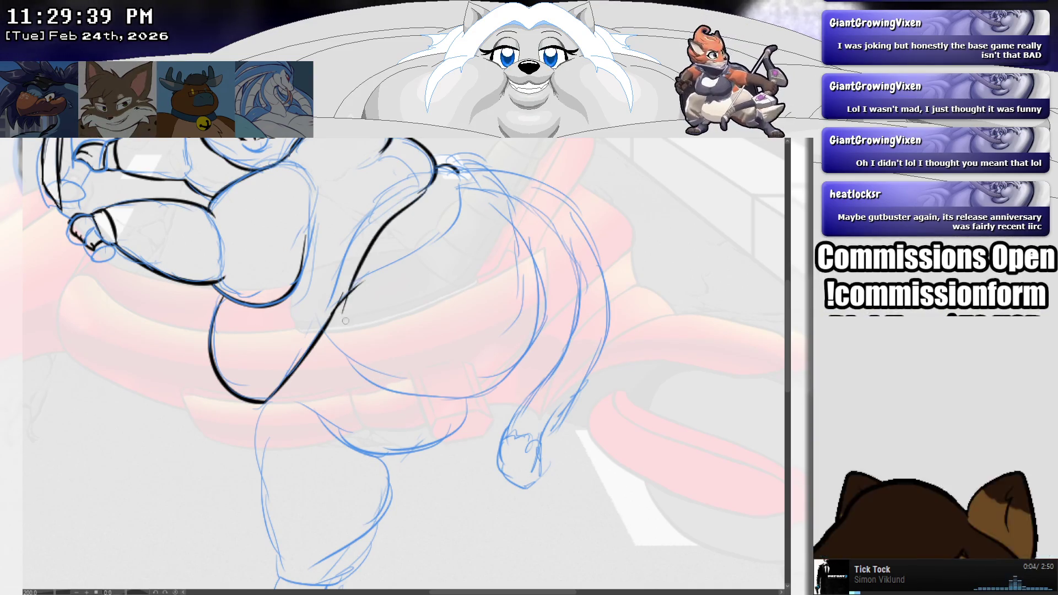
{"action": "key", "text": "ctrl+z"}
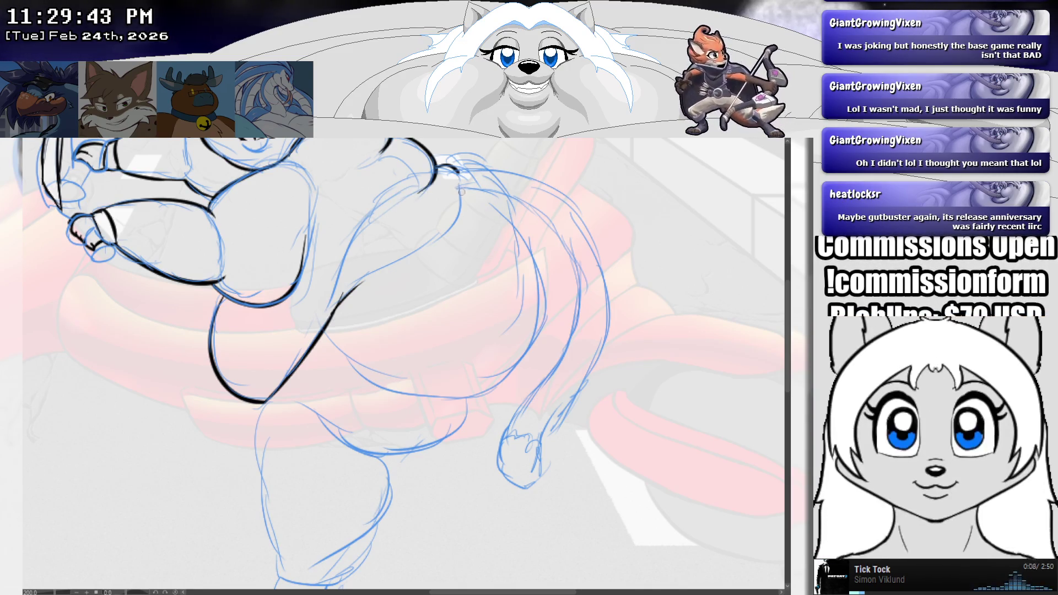
{"action": "mouse_move", "coordinate": [462, 190]}
{"action": "left_mouse_down"}
{"action": "mouse_move", "coordinate": [399, 273]}
{"action": "mouse_move", "coordinate": [343, 298]}
{"action": "left_mouse_up"}
{"action": "key", "text": "ctrl+z"}
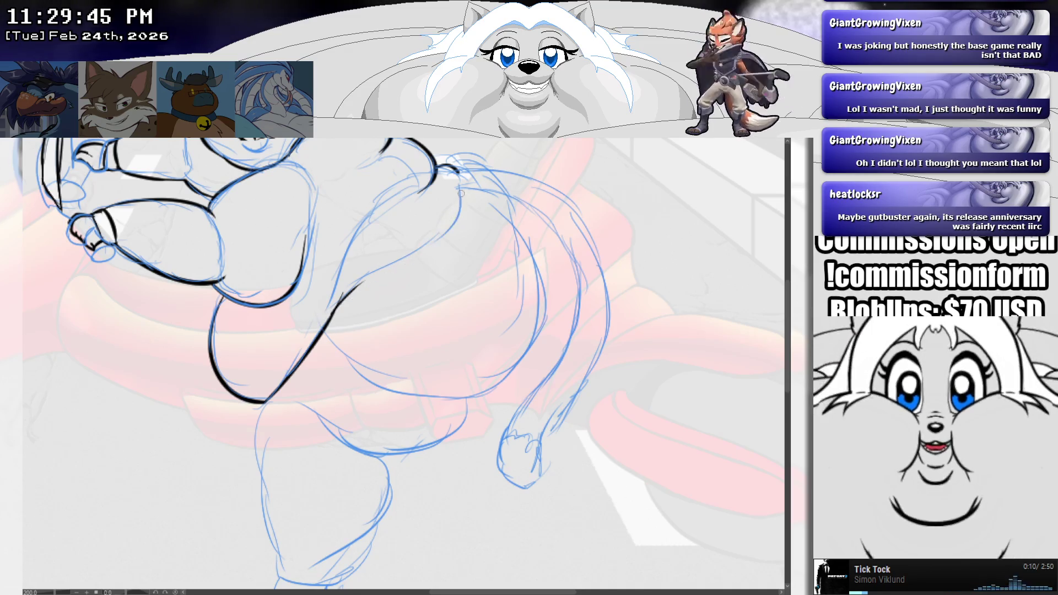
{"action": "left_click_drag", "start_coordinate": [461, 190], "coordinate": [322, 295]}
{"action": "key", "text": "ctrl+z"}
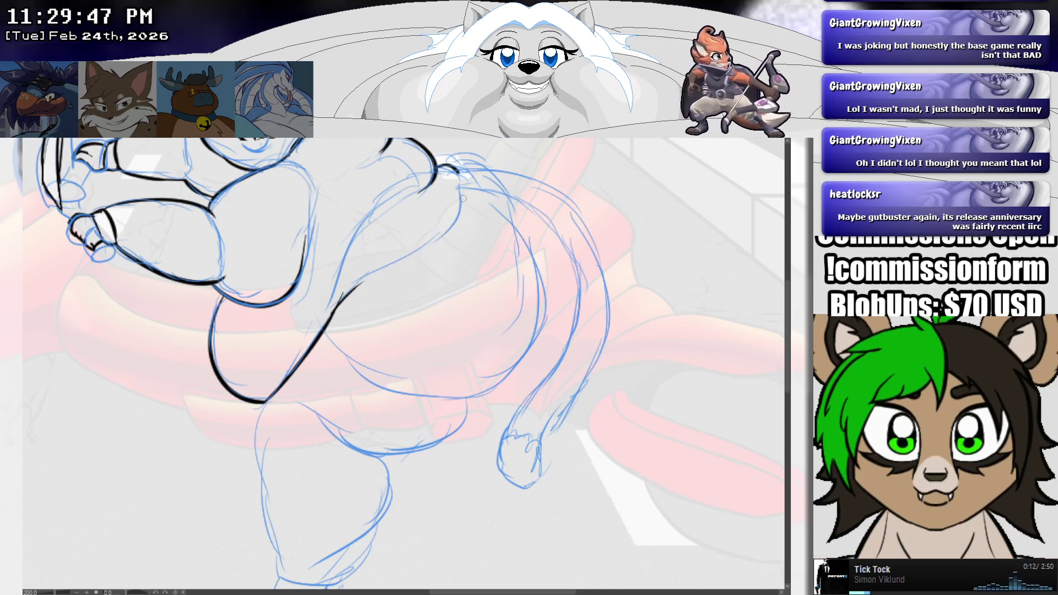
{"action": "left_click_drag", "start_coordinate": [459, 190], "coordinate": [337, 295]}
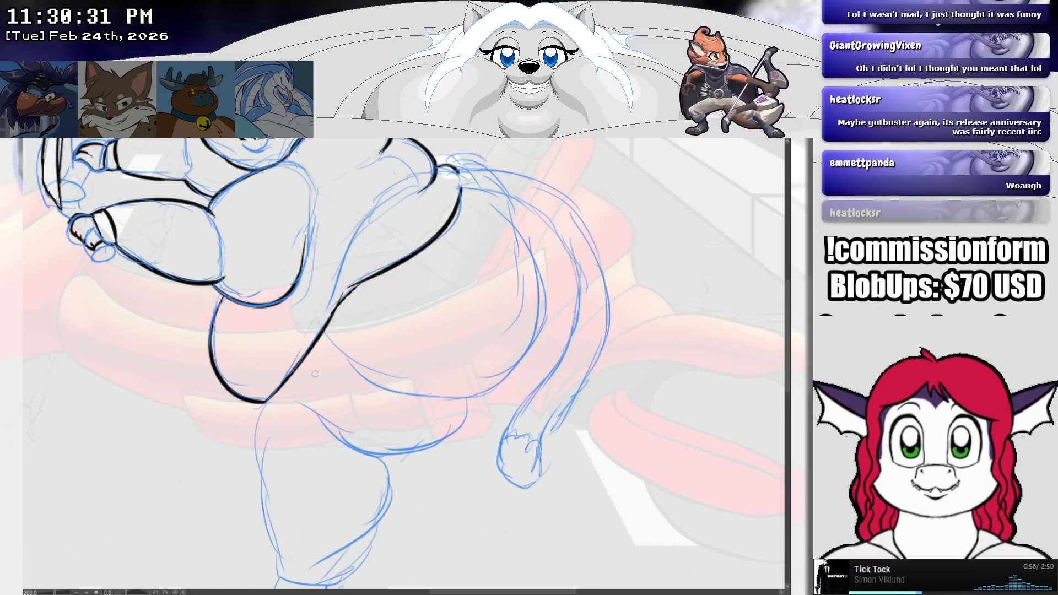
Step: Ink the left edge of the dangling leg and a curved ankle line
{"action": "scroll", "coordinate": [259, 392], "scroll_direction": "up", "scroll_amount": 4}
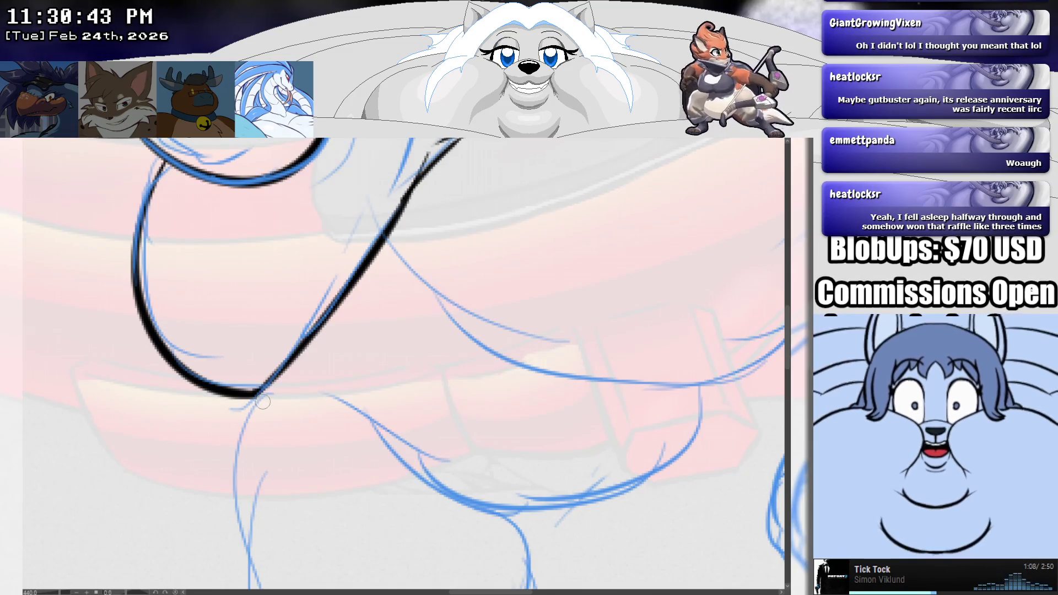
{"action": "scroll", "coordinate": [263, 403], "scroll_direction": "down", "scroll_amount": 3}
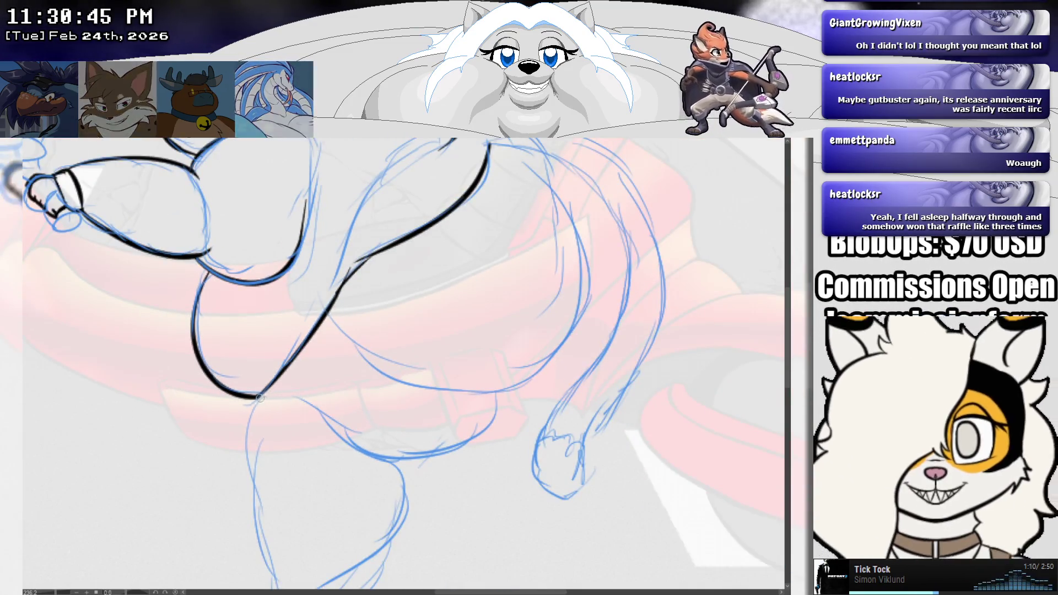
{"action": "left_click_drag", "start_coordinate": [260, 397], "coordinate": [248, 452]}
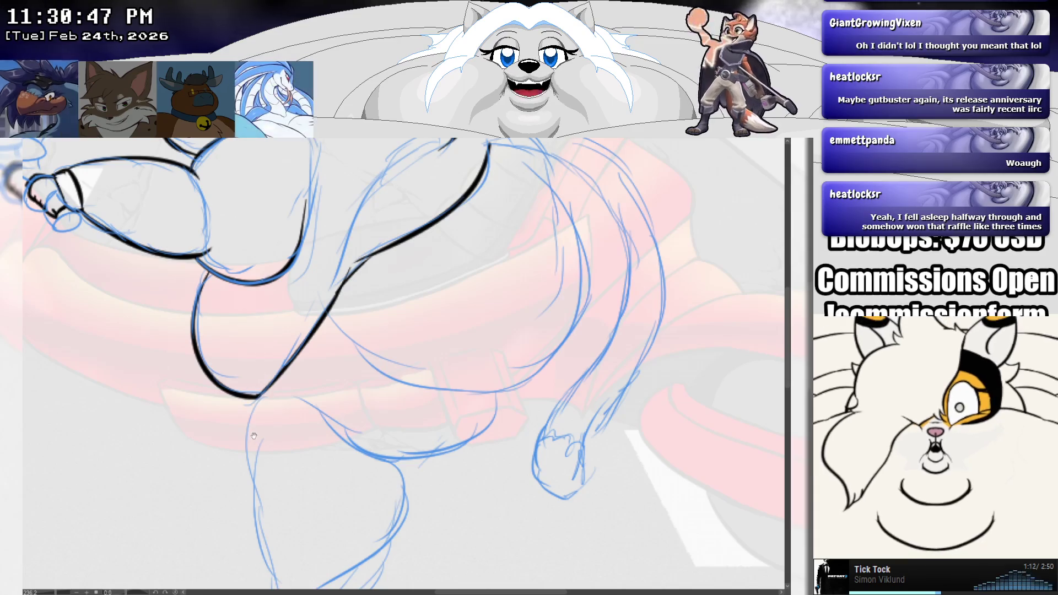
{"action": "mouse_move", "coordinate": [268, 409]}
{"action": "left_mouse_down"}
{"action": "mouse_move", "coordinate": [222, 306]}
{"action": "mouse_move", "coordinate": [231, 462]}
{"action": "mouse_move", "coordinate": [249, 502]}
{"action": "mouse_move", "coordinate": [232, 503]}
{"action": "mouse_move", "coordinate": [328, 529]}
{"action": "left_mouse_up"}
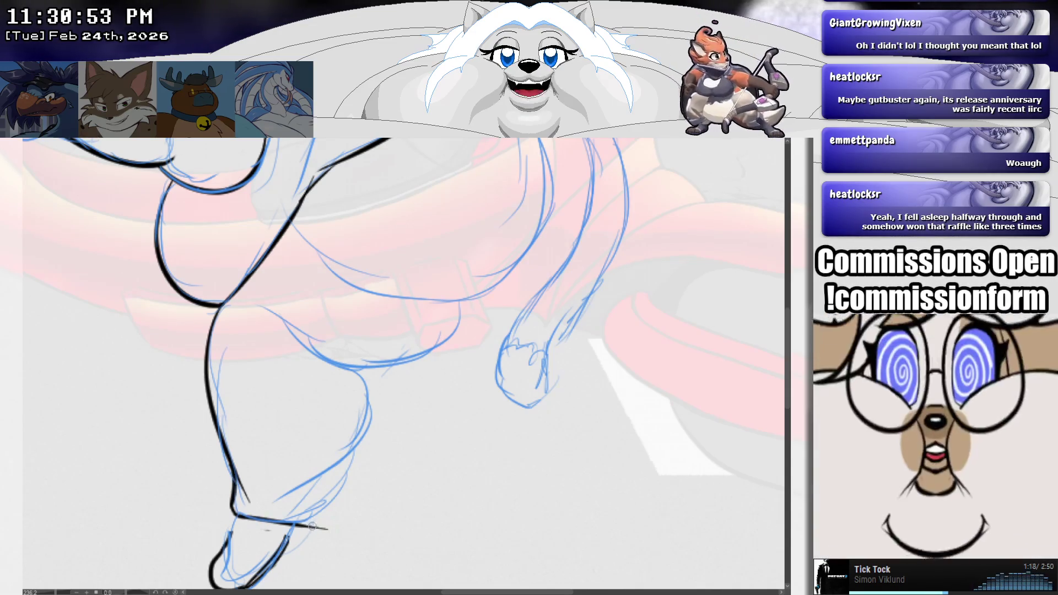
{"action": "key", "text": "ctrl+z"}
{"action": "left_click_drag", "start_coordinate": [234, 513], "coordinate": [322, 510]}
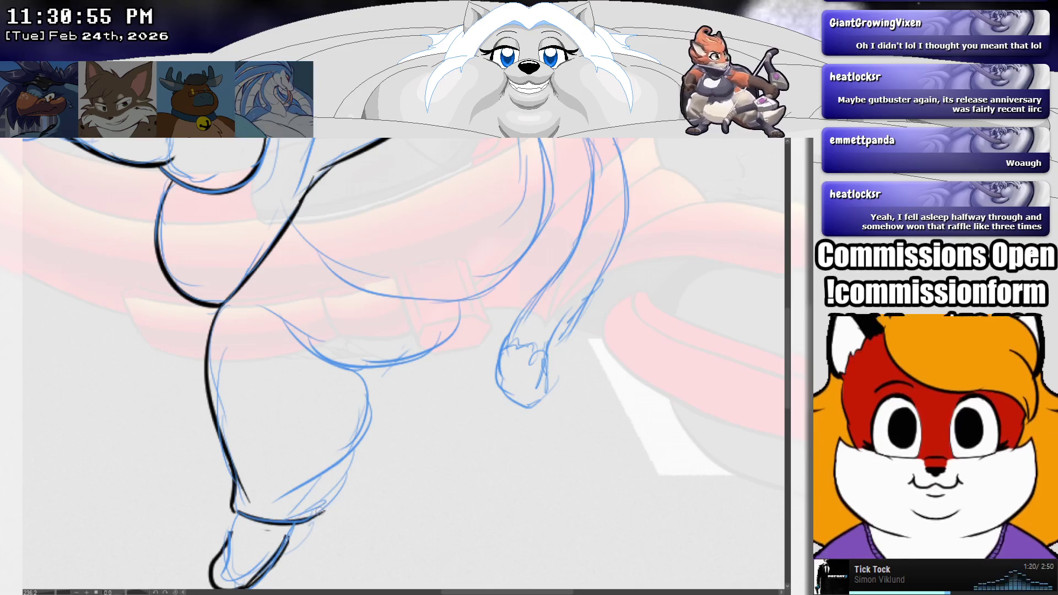
Step: Ink the right side of the calf down to the ankle
{"action": "left_click_drag", "start_coordinate": [358, 368], "coordinate": [340, 483]}
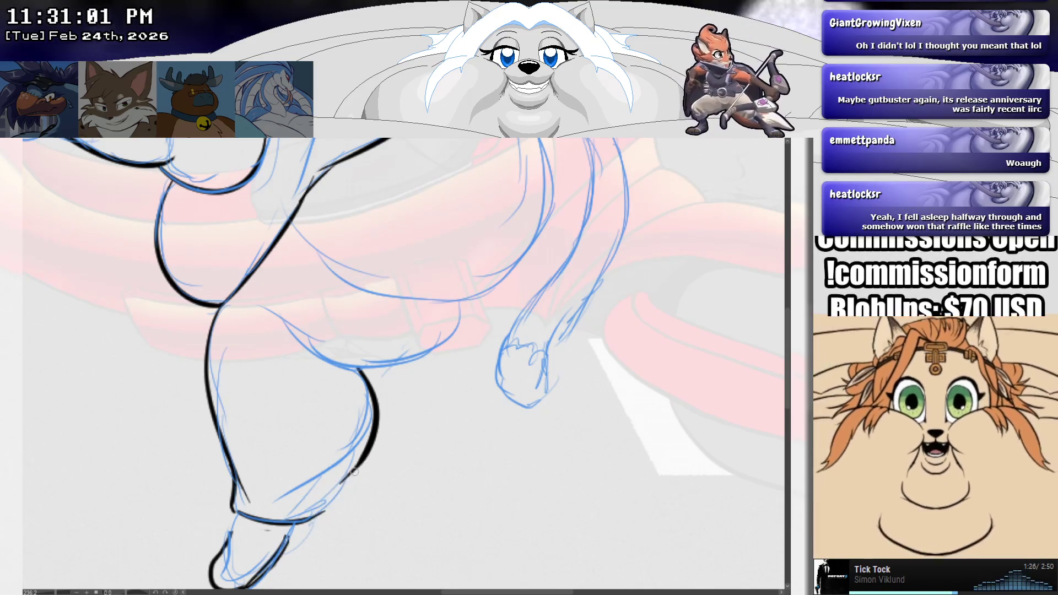
{"action": "mouse_move", "coordinate": [341, 479]}
{"action": "left_mouse_down"}
{"action": "mouse_move", "coordinate": [348, 489]}
{"action": "mouse_move", "coordinate": [325, 515]}
{"action": "left_mouse_up"}
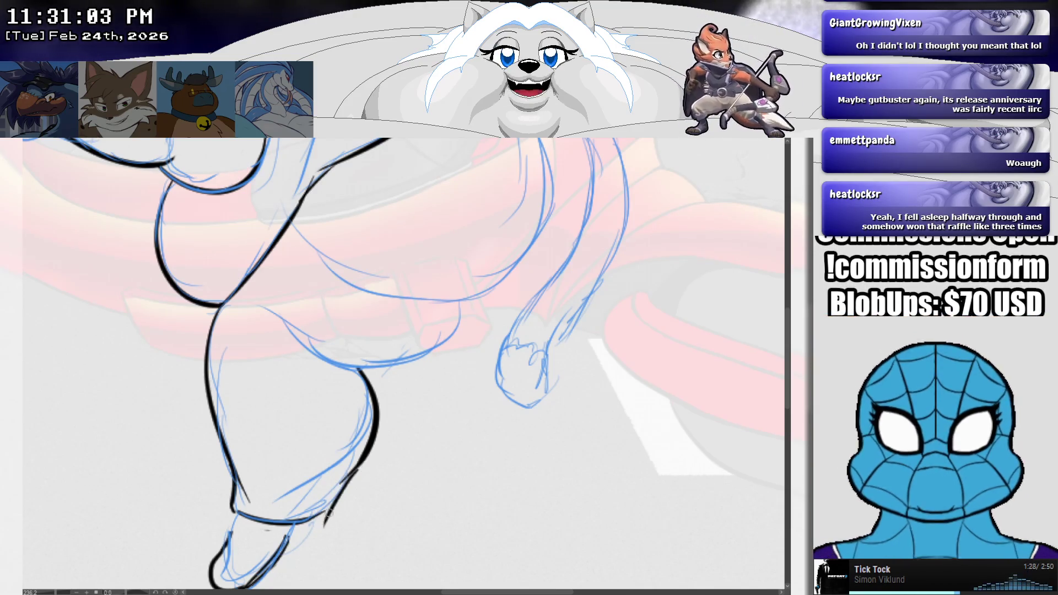
{"action": "key", "text": "ctrl+z"}
{"action": "left_click_drag", "start_coordinate": [359, 468], "coordinate": [319, 527]}
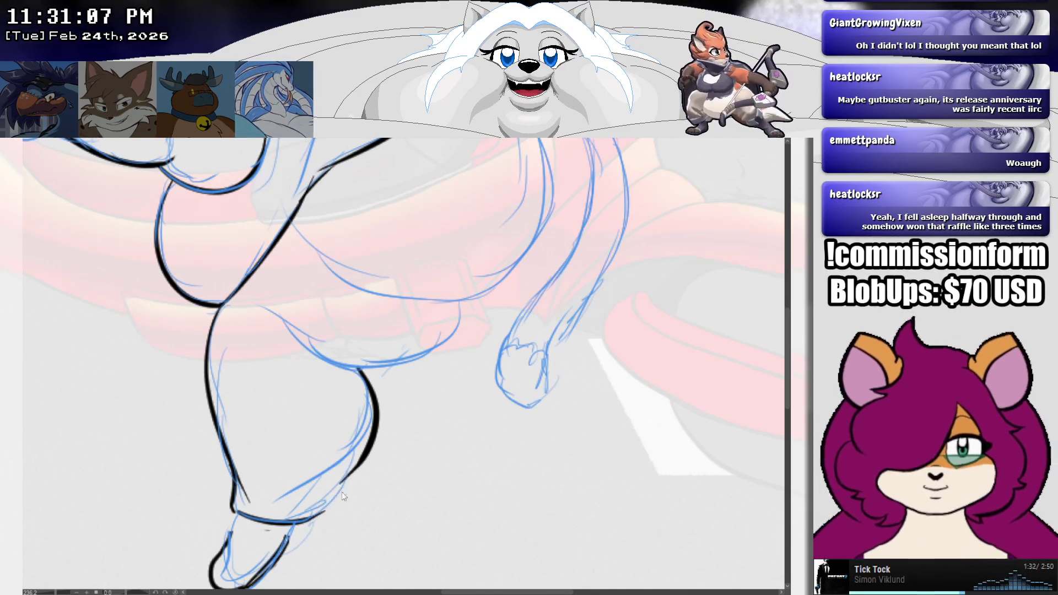
{"action": "left_click_drag", "start_coordinate": [353, 469], "coordinate": [318, 528]}
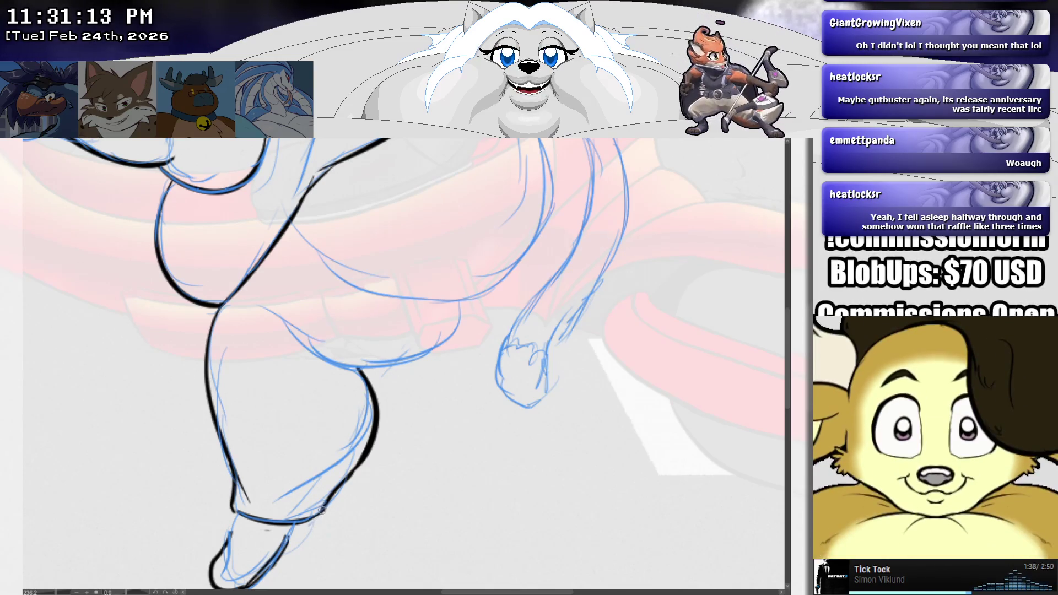
Step: Connect the ankle curve to the calf line with a short stroke
{"action": "scroll", "coordinate": [322, 511], "scroll_direction": "up", "scroll_amount": 5}
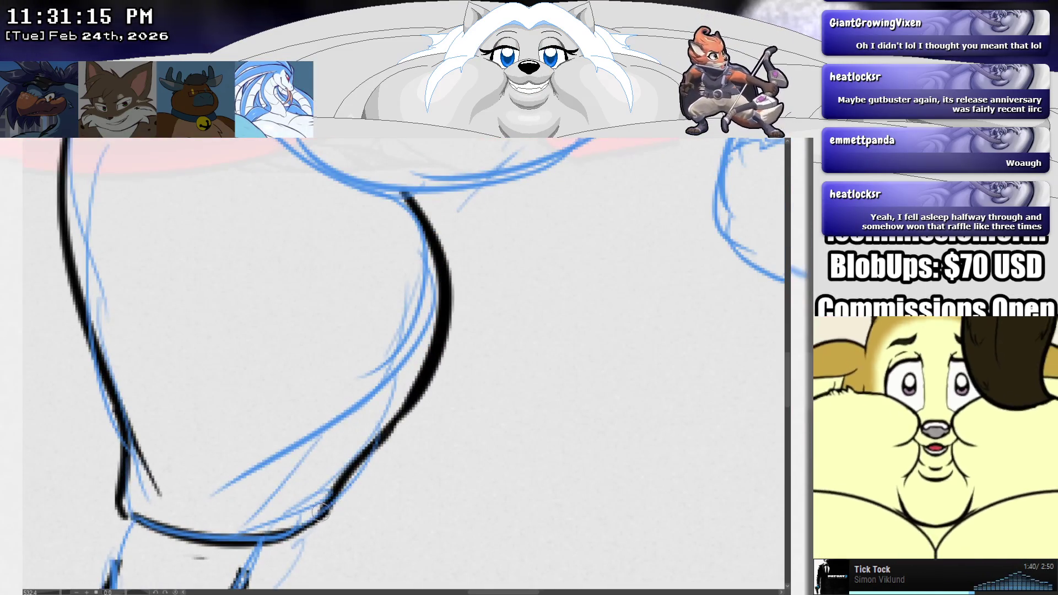
{"action": "left_click_drag", "start_coordinate": [323, 511], "coordinate": [389, 441]}
{"action": "left_click_drag", "start_coordinate": [339, 470], "coordinate": [323, 506]}
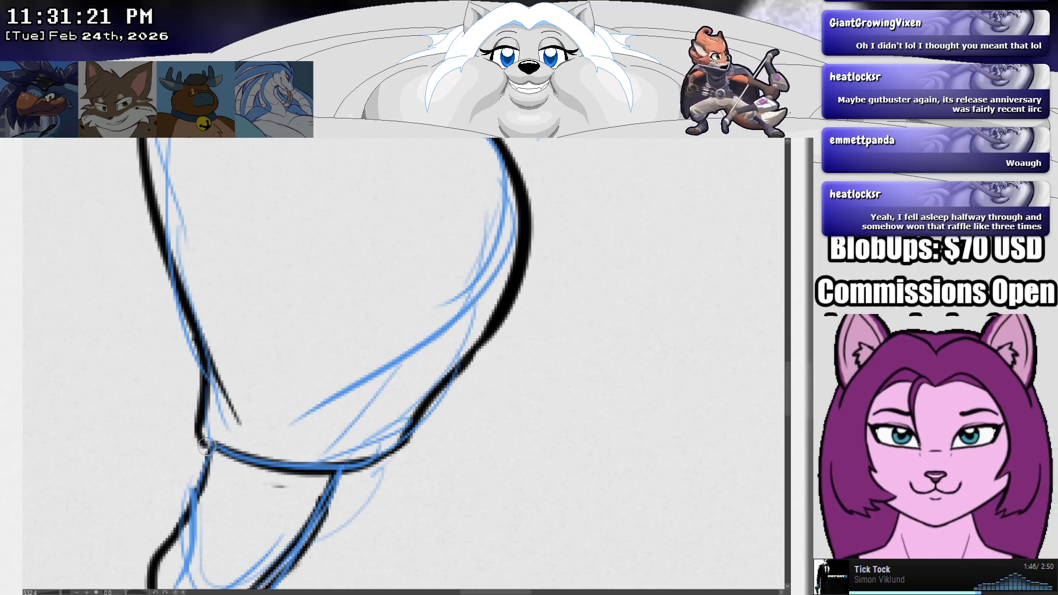
Step: Ink the belly's underside along the blue sketch
{"action": "left_click_drag", "start_coordinate": [217, 443], "coordinate": [331, 436]}
{"action": "mouse_move", "coordinate": [580, 348]}
{"action": "left_mouse_down"}
{"action": "mouse_move", "coordinate": [476, 484]}
{"action": "mouse_move", "coordinate": [314, 504]}
{"action": "left_mouse_up"}
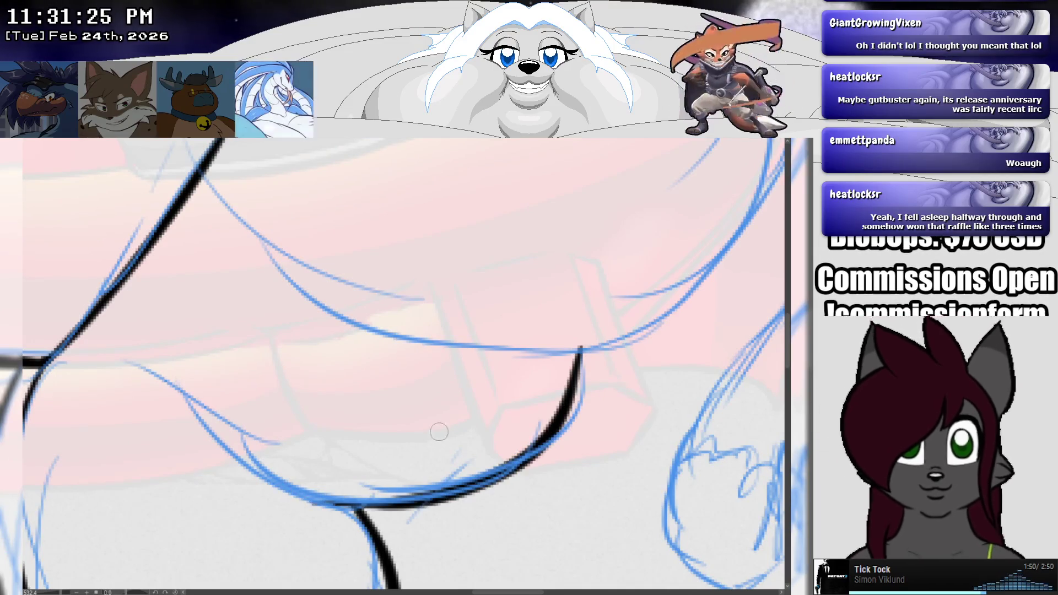
{"action": "mouse_move", "coordinate": [470, 426]}
{"action": "left_mouse_down"}
{"action": "mouse_move", "coordinate": [353, 479]}
{"action": "mouse_move", "coordinate": [398, 443]}
{"action": "left_mouse_up"}
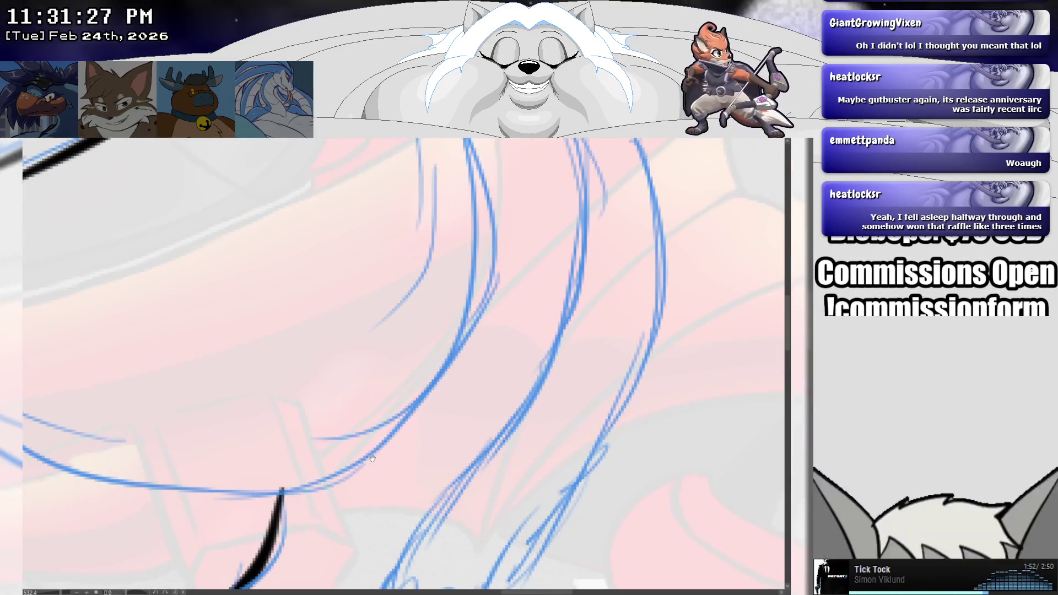
{"action": "scroll", "coordinate": [387, 442], "scroll_direction": "down", "scroll_amount": 5}
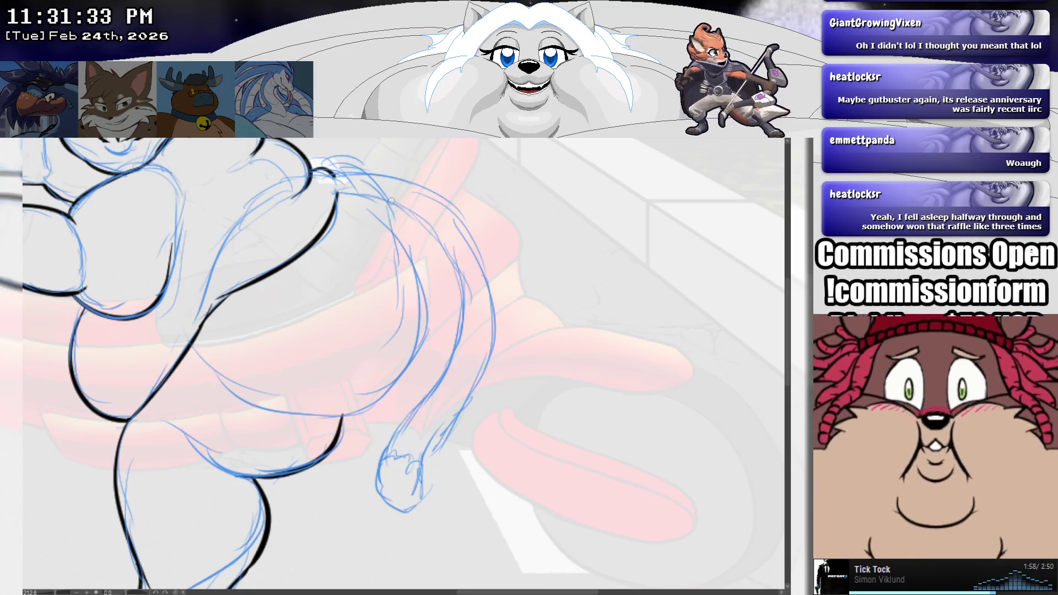
Step: Ink one long curve down the right side of the rear, retrying until it looks right
{"action": "mouse_move", "coordinate": [382, 204]}
{"action": "left_mouse_down"}
{"action": "mouse_move", "coordinate": [422, 292]}
{"action": "mouse_move", "coordinate": [264, 424]}
{"action": "left_mouse_up"}
{"action": "key", "text": "ctrl+z"}
{"action": "key", "text": "ctrl+z"}
{"action": "mouse_move", "coordinate": [384, 199]}
{"action": "left_mouse_down"}
{"action": "mouse_move", "coordinate": [422, 272]}
{"action": "mouse_move", "coordinate": [253, 427]}
{"action": "left_mouse_up"}
{"action": "key", "text": "ctrl+z"}
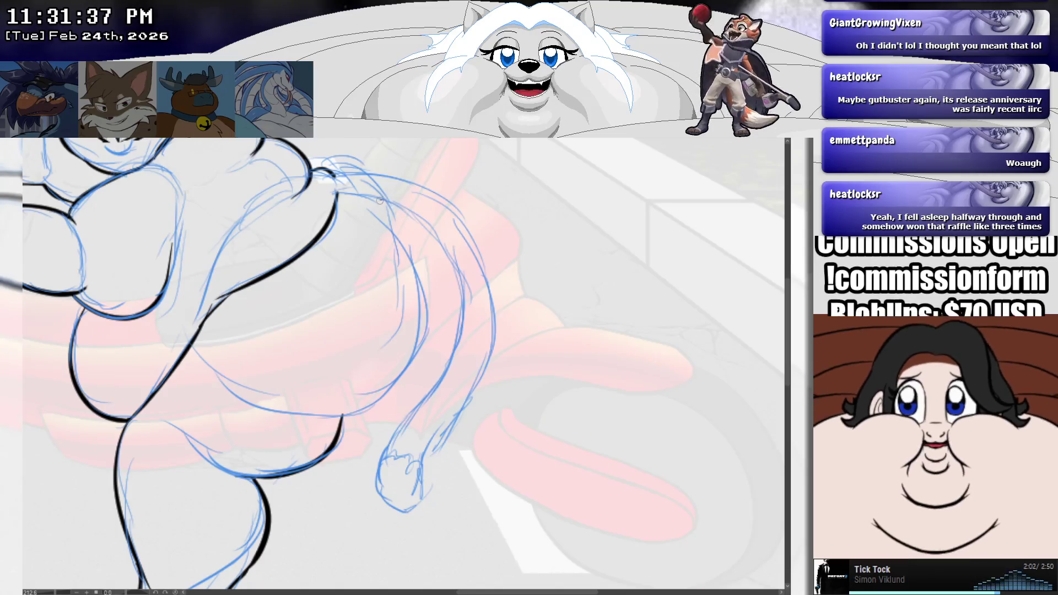
{"action": "left_click_drag", "start_coordinate": [381, 201], "coordinate": [251, 409]}
{"action": "key", "text": "ctrl+z"}
{"action": "mouse_move", "coordinate": [388, 201]}
{"action": "left_mouse_down"}
{"action": "mouse_move", "coordinate": [375, 402]}
{"action": "mouse_move", "coordinate": [222, 427]}
{"action": "left_mouse_up"}
{"action": "key", "text": "ctrl+z"}
{"action": "left_click_drag", "start_coordinate": [387, 202], "coordinate": [261, 414]}
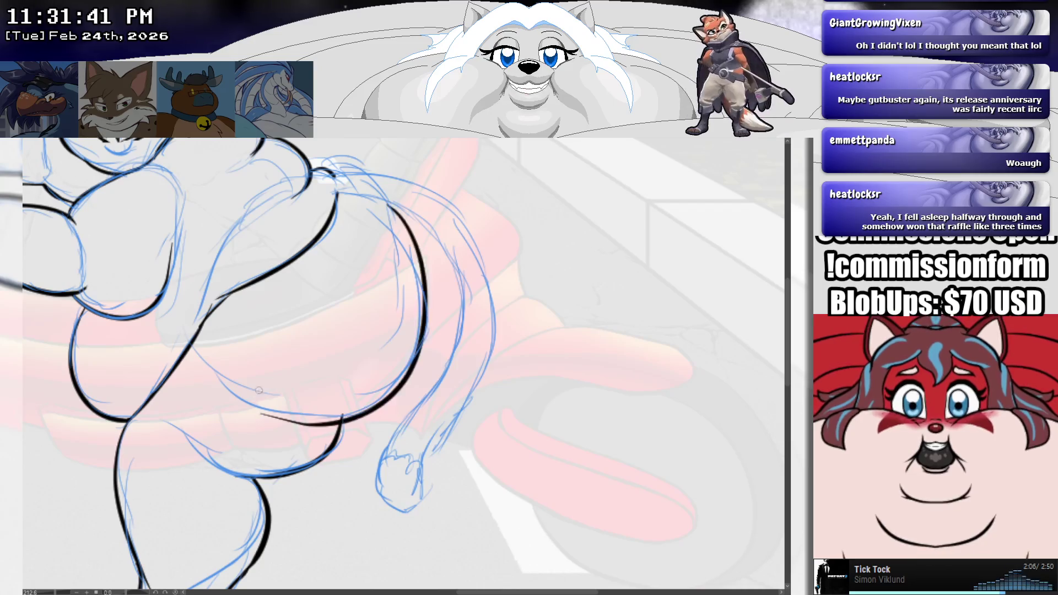
{"action": "key", "text": "ctrl+z"}
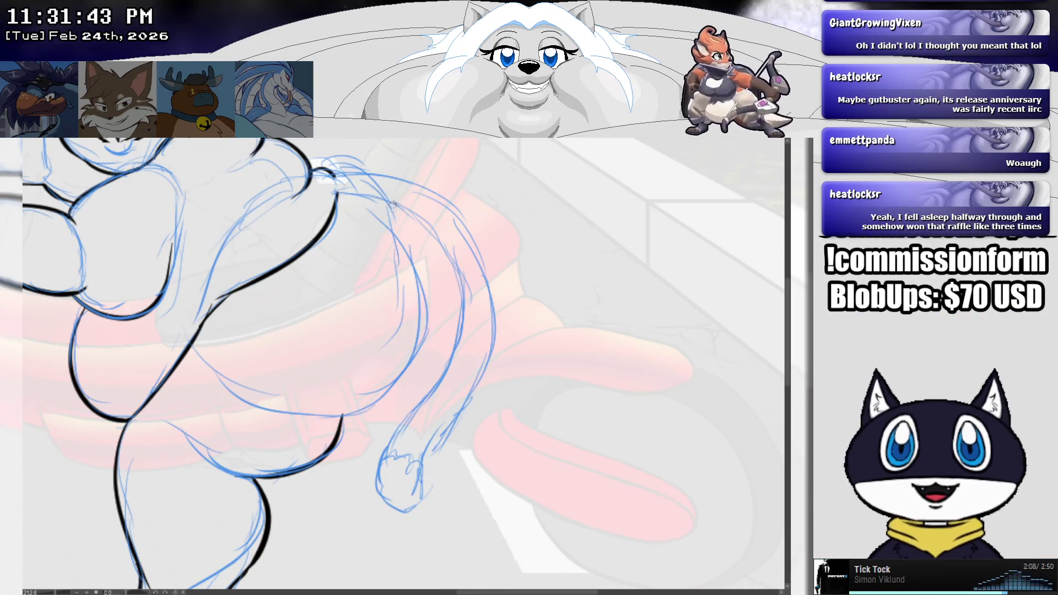
{"action": "left_click_drag", "start_coordinate": [390, 202], "coordinate": [234, 416]}
{"action": "key", "text": "ctrl+z"}
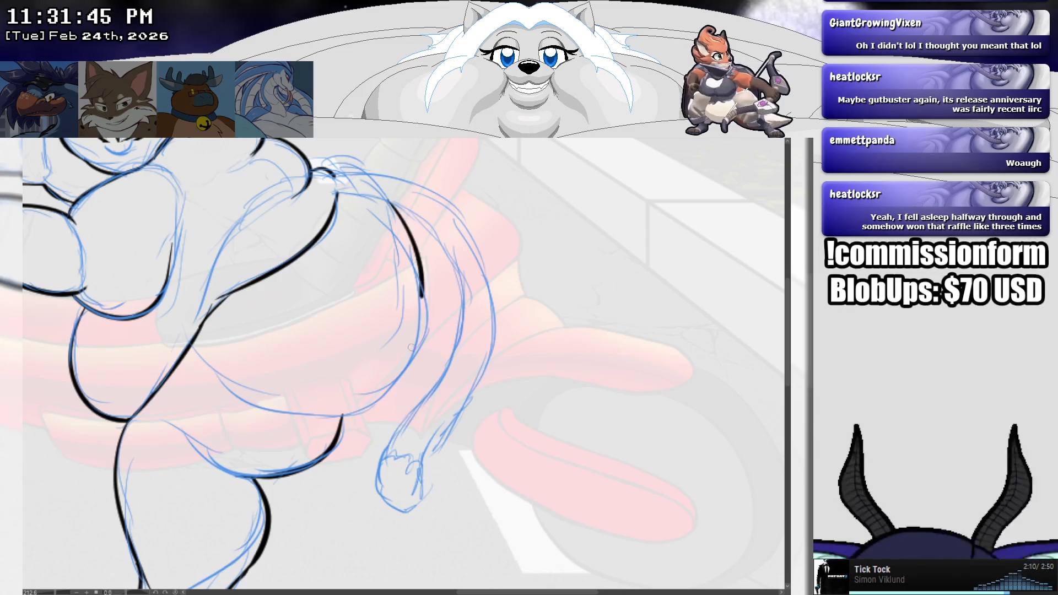
{"action": "left_click_drag", "start_coordinate": [411, 347], "coordinate": [253, 420]}
{"action": "key", "text": "ctrl+z"}
{"action": "left_click_drag", "start_coordinate": [389, 204], "coordinate": [253, 391]}
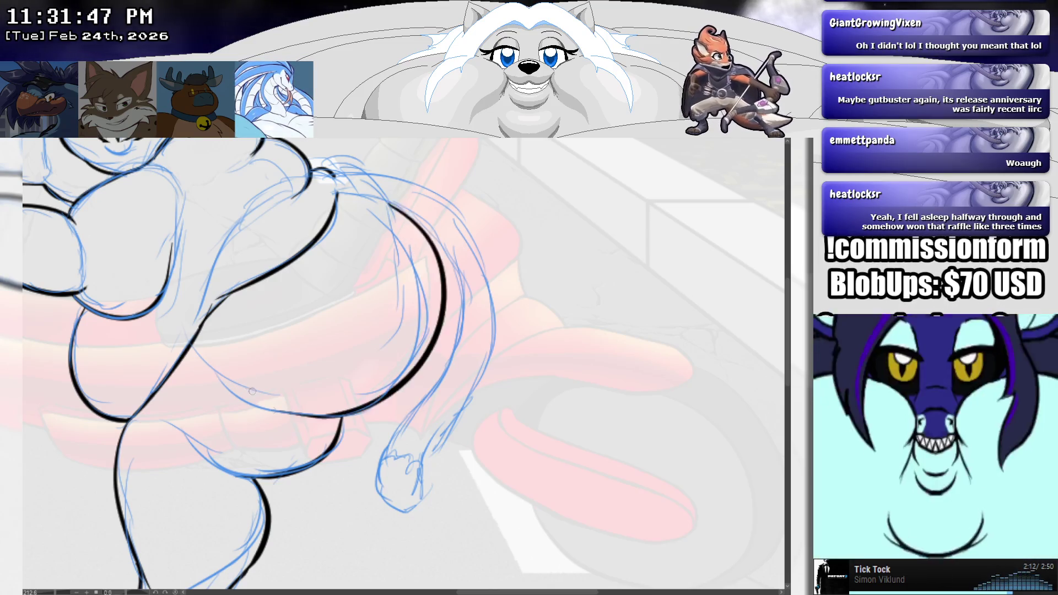
{"action": "key", "text": "ctrl+z"}
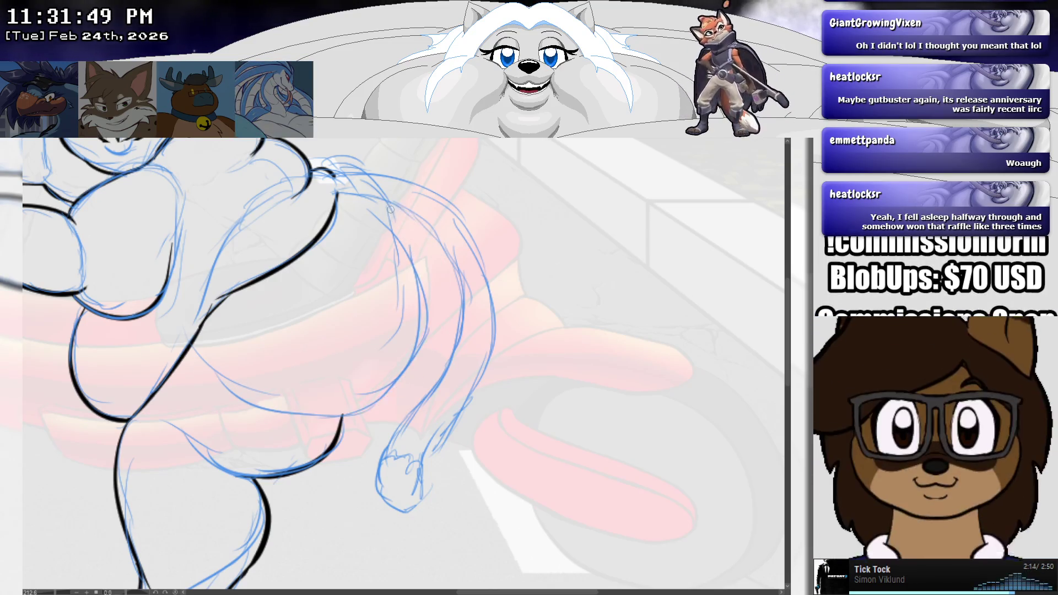
{"action": "mouse_move", "coordinate": [389, 203]}
{"action": "left_mouse_down"}
{"action": "mouse_move", "coordinate": [424, 336]}
{"action": "mouse_move", "coordinate": [270, 424]}
{"action": "left_mouse_up"}
{"action": "key", "text": "ctrl+z"}
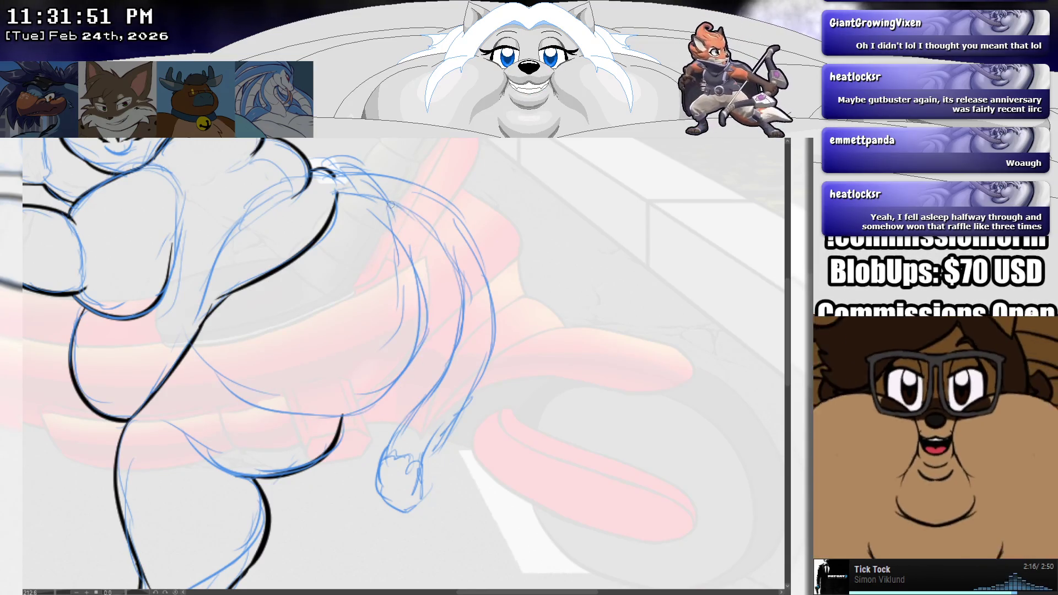
{"action": "mouse_move", "coordinate": [389, 204]}
{"action": "left_mouse_down"}
{"action": "mouse_move", "coordinate": [417, 392]}
{"action": "mouse_move", "coordinate": [284, 438]}
{"action": "left_mouse_up"}
{"action": "key", "text": "ctrl+z"}
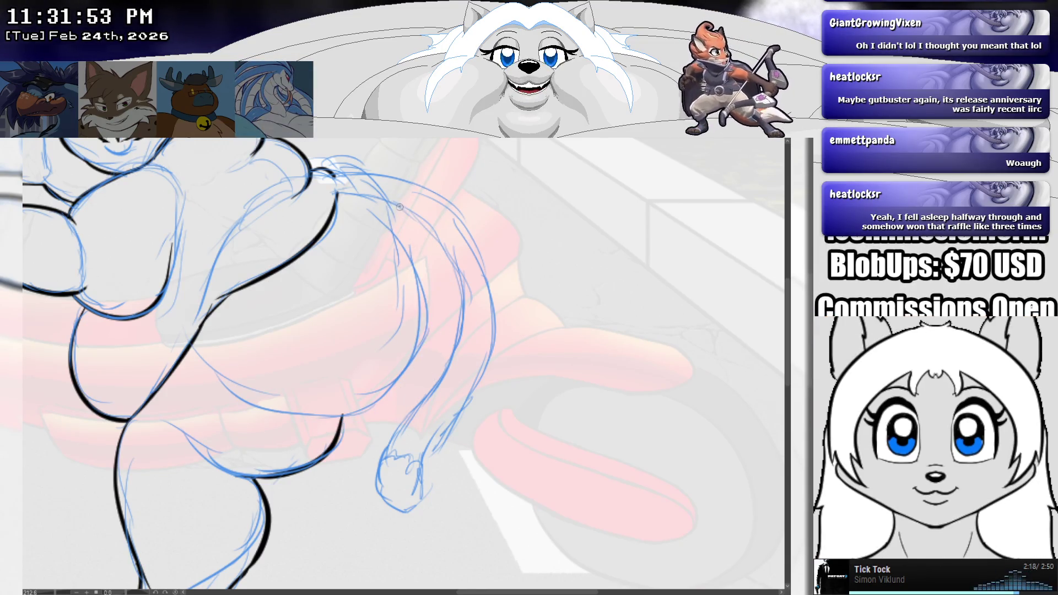
{"action": "left_click_drag", "start_coordinate": [400, 207], "coordinate": [273, 384]}
{"action": "key", "text": "ctrl+z"}
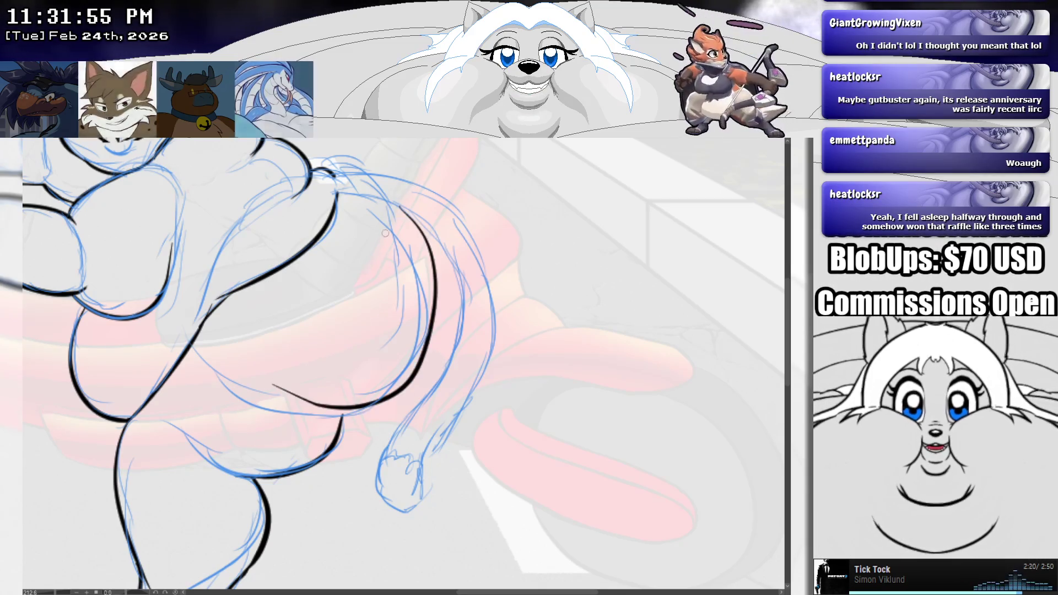
{"action": "left_click_drag", "start_coordinate": [389, 201], "coordinate": [264, 424]}
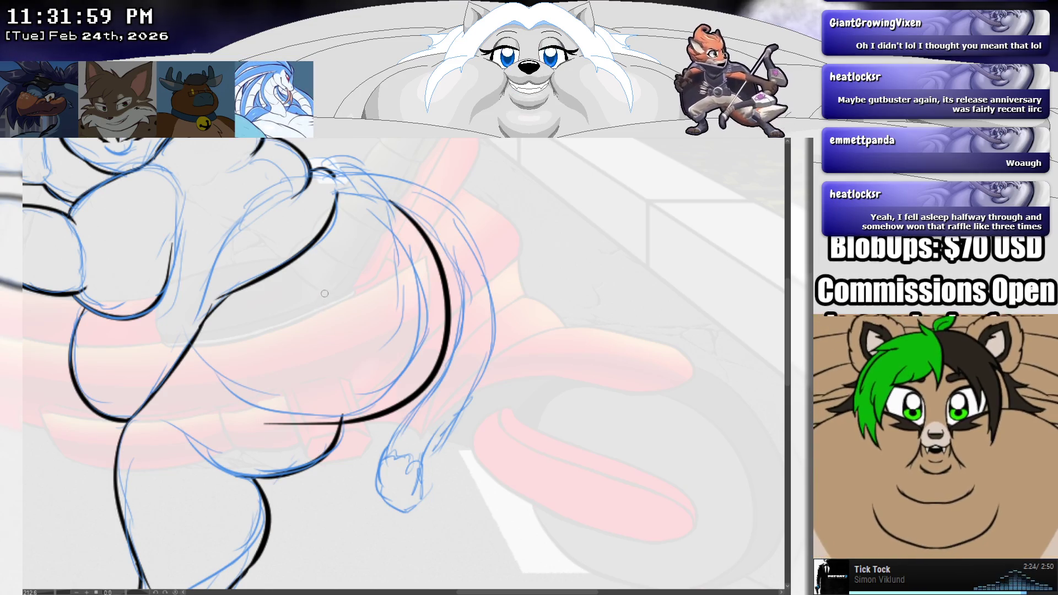
{"action": "key", "text": "ctrl+z"}
{"action": "left_click_drag", "start_coordinate": [392, 198], "coordinate": [284, 410]}
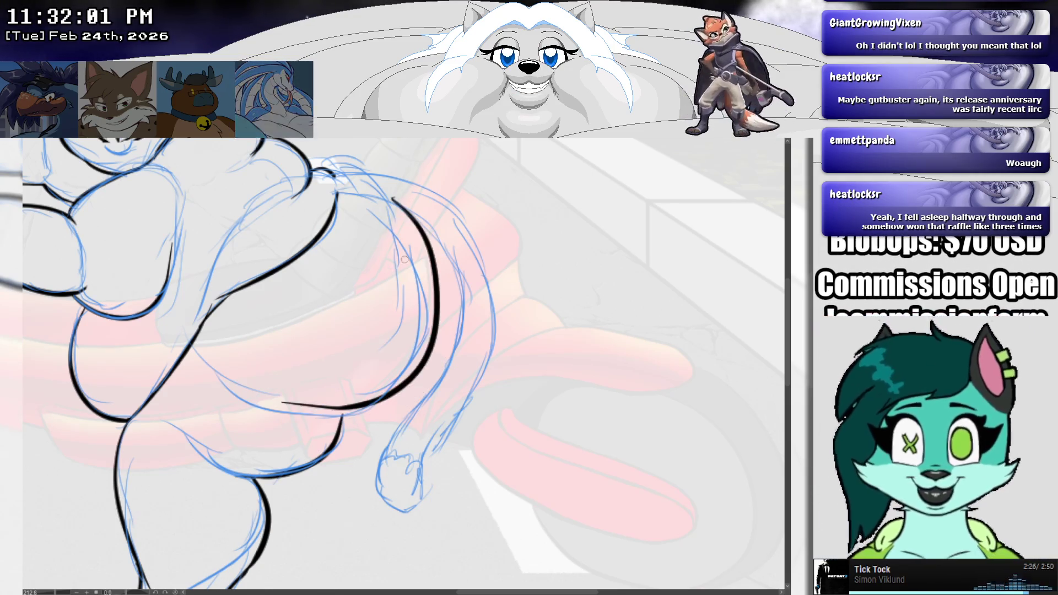
{"action": "key", "text": "ctrl+z"}
{"action": "left_click_drag", "start_coordinate": [435, 276], "coordinate": [314, 402]}
{"action": "key", "text": "ctrl+z"}
{"action": "key", "text": "ctrl+z"}
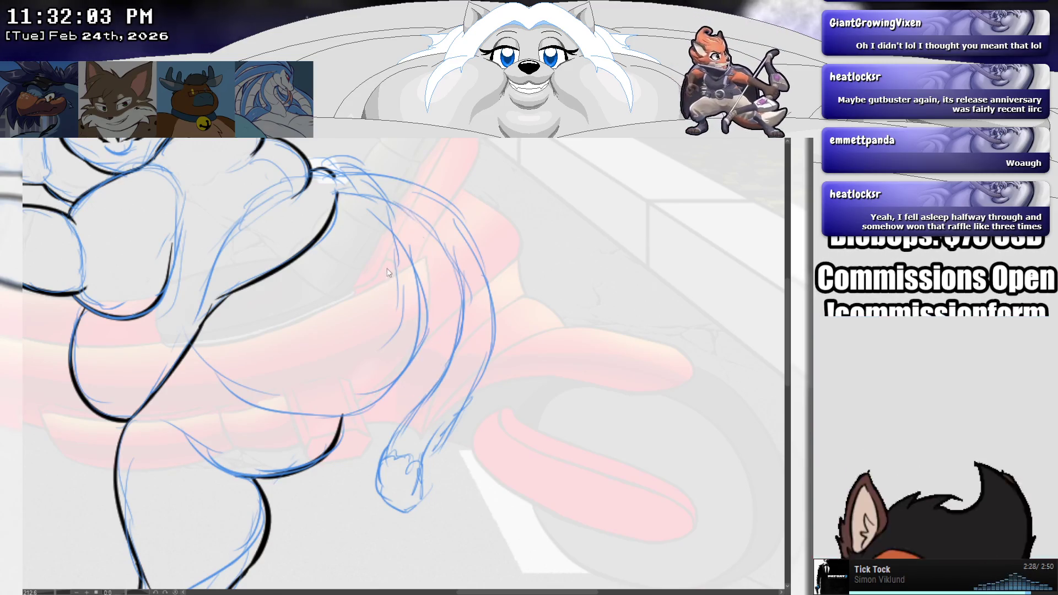
{"action": "mouse_move", "coordinate": [392, 202]}
{"action": "left_mouse_down"}
{"action": "mouse_move", "coordinate": [337, 416]}
{"action": "mouse_move", "coordinate": [257, 422]}
{"action": "left_mouse_up"}
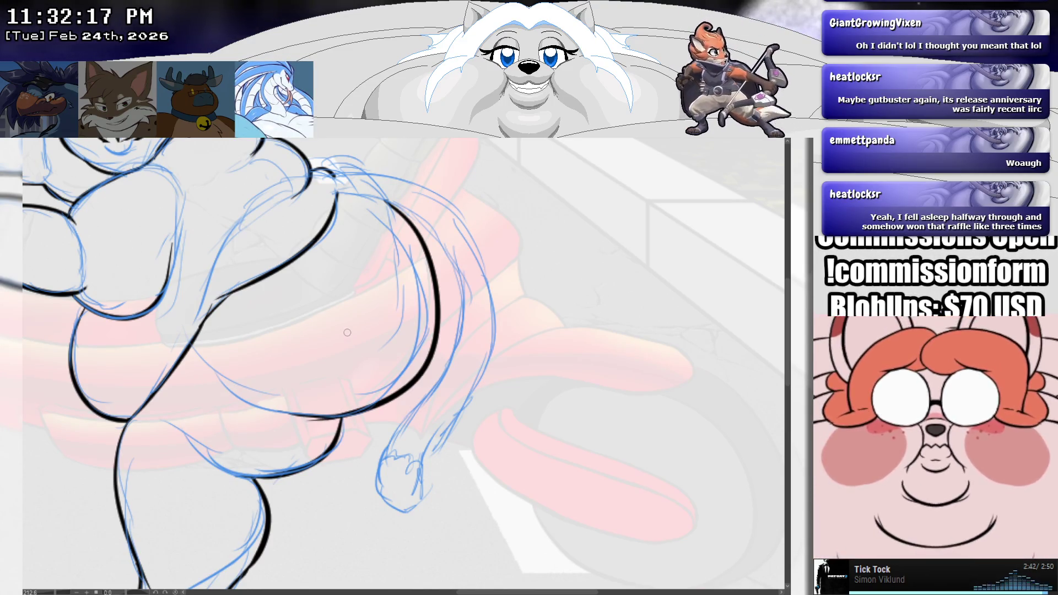
Step: Ink a black curve along the lower outline, discarding the extension toward the seat
{"action": "scroll", "coordinate": [347, 332], "scroll_direction": "up", "scroll_amount": 3}
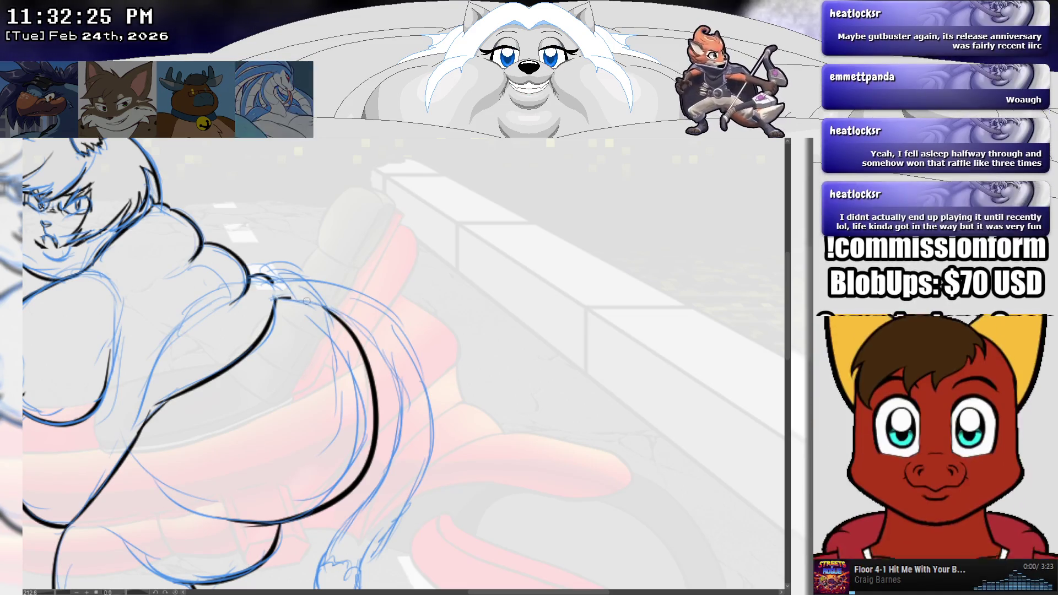
{"action": "left_click_drag", "start_coordinate": [306, 300], "coordinate": [384, 423]}
{"action": "key", "text": "ctrl+z"}
{"action": "left_click_drag", "start_coordinate": [274, 299], "coordinate": [407, 431]}
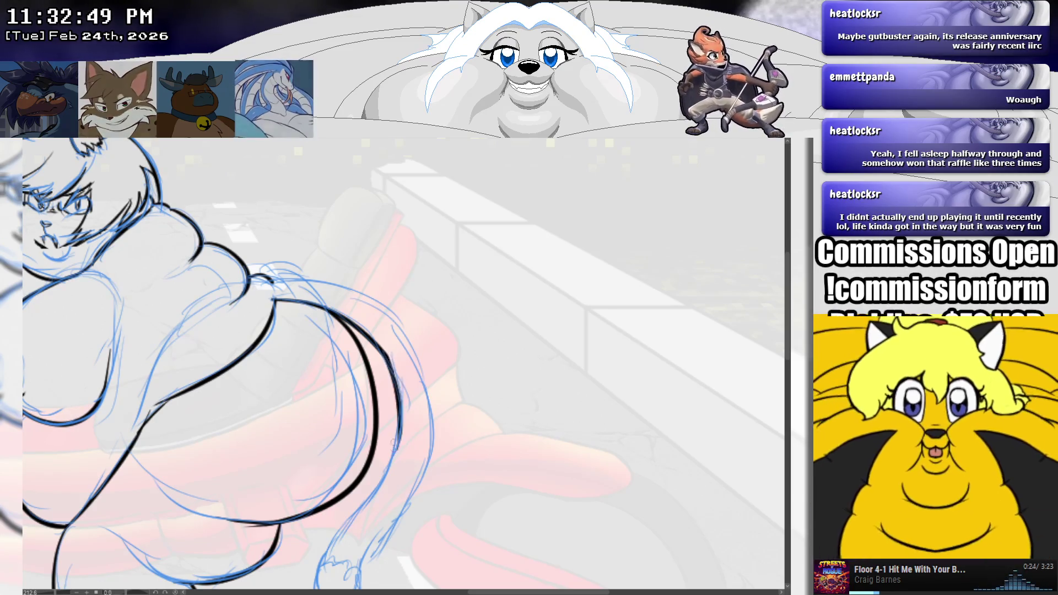
{"action": "left_click_drag", "start_coordinate": [393, 359], "coordinate": [398, 441]}
{"action": "key", "text": "ctrl+z"}
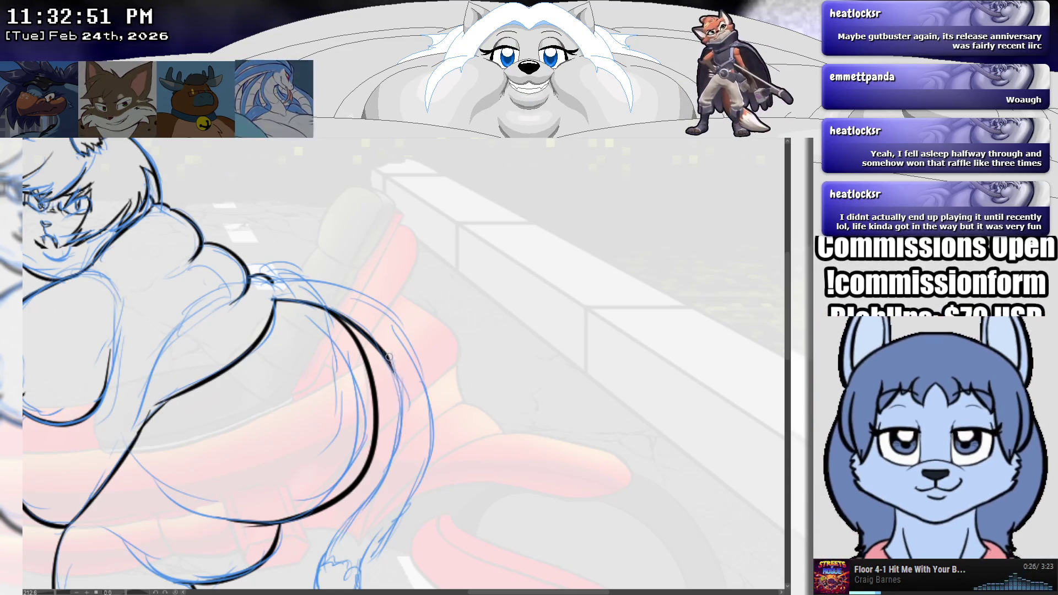
{"action": "left_click_drag", "start_coordinate": [393, 363], "coordinate": [396, 440]}
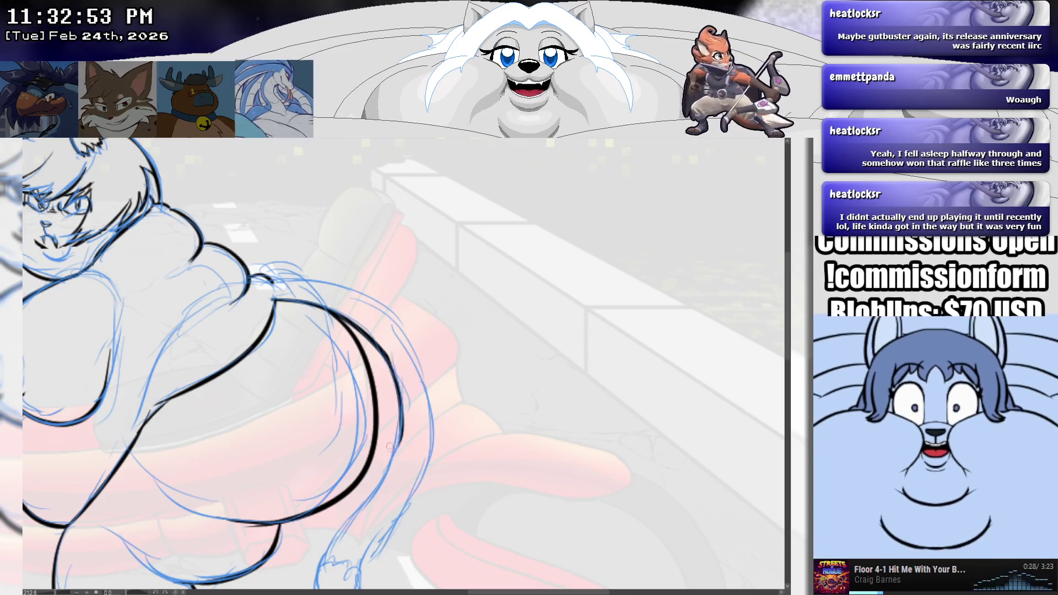
{"action": "key", "text": "ctrl+z"}
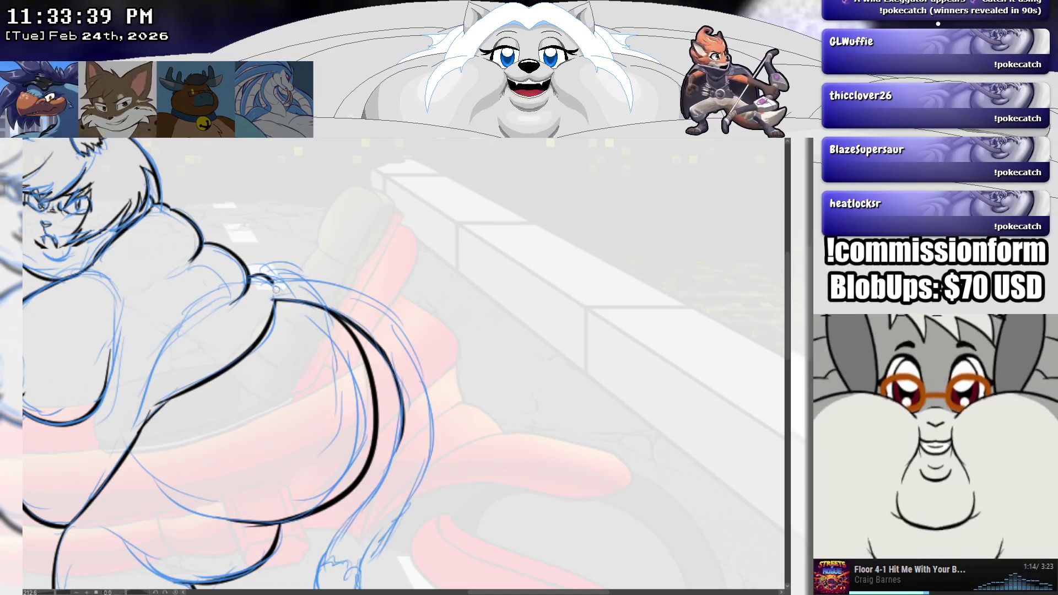
Step: Sketch a darker blue guide curve along the rear's outline
{"action": "left_click_drag", "start_coordinate": [276, 277], "coordinate": [425, 363]}
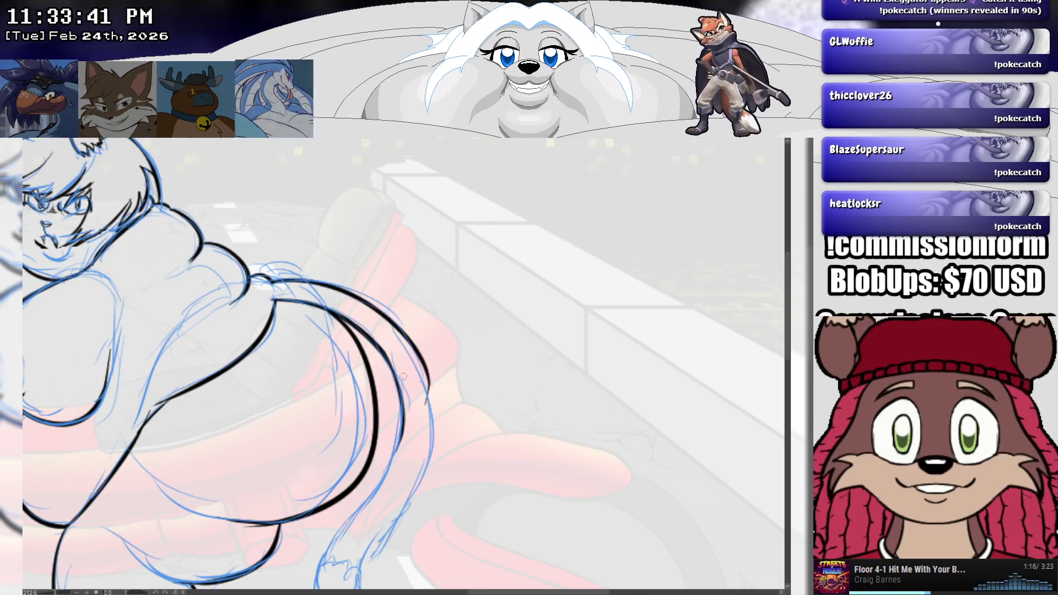
{"action": "key", "text": "ctrl+z"}
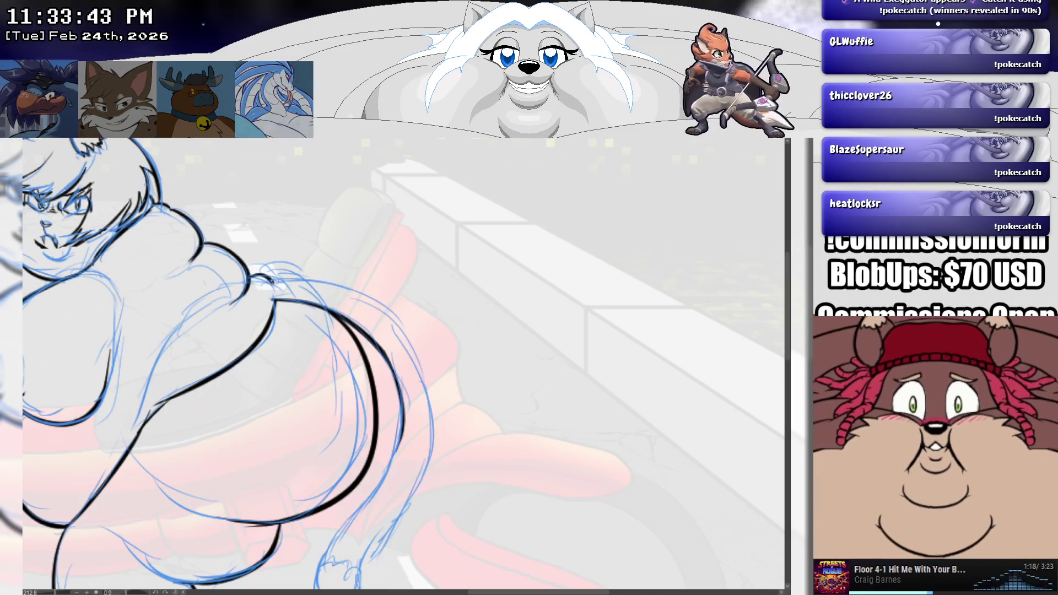
{"action": "key", "text": "ctrl+z"}
{"action": "left_click_drag", "start_coordinate": [278, 282], "coordinate": [402, 404]}
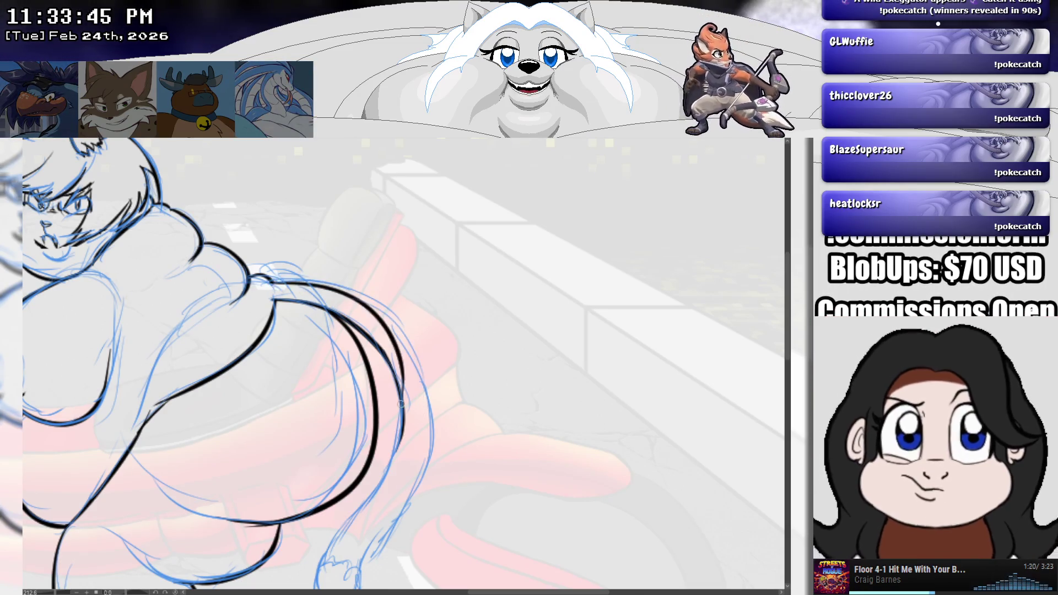
{"action": "key", "text": "ctrl+z"}
{"action": "left_click_drag", "start_coordinate": [278, 280], "coordinate": [410, 390]}
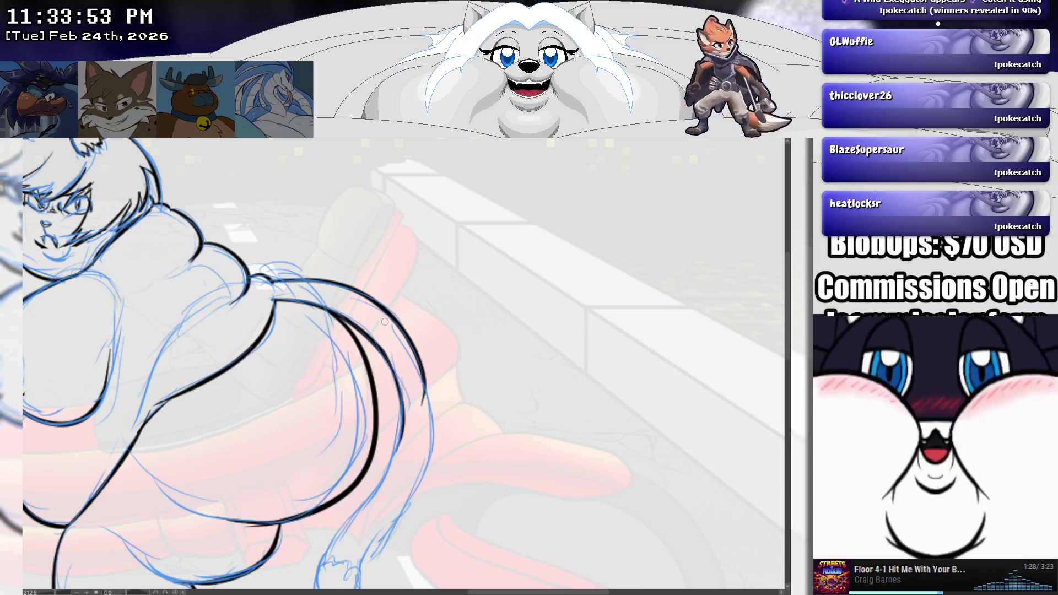
{"action": "left_click_drag", "start_coordinate": [390, 361], "coordinate": [382, 278]}
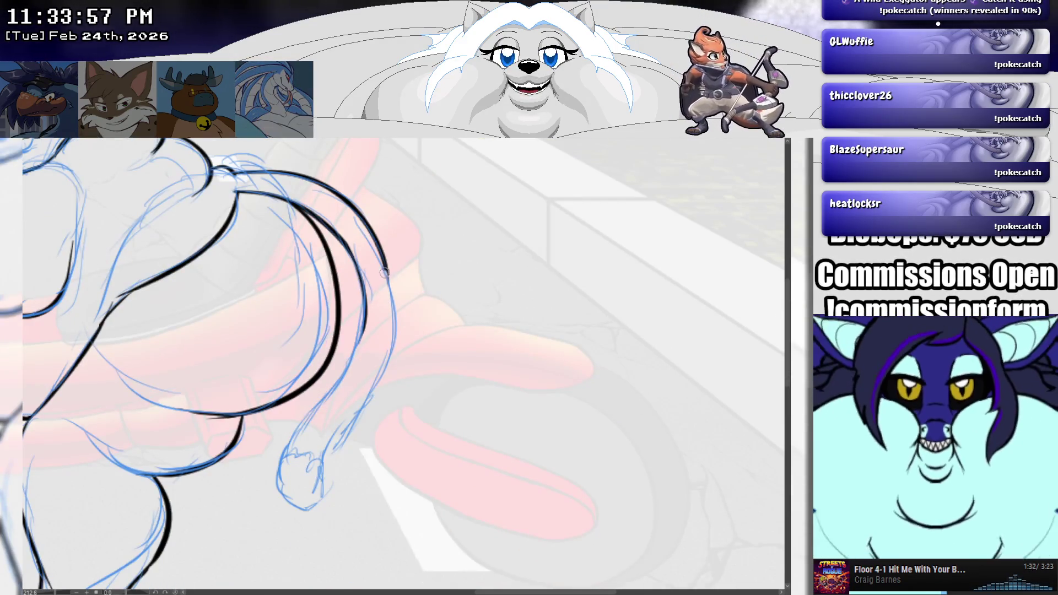
Step: Ink the right edge of the leg with parallel curves along the rounded rear
{"action": "left_click_drag", "start_coordinate": [384, 297], "coordinate": [383, 272]}
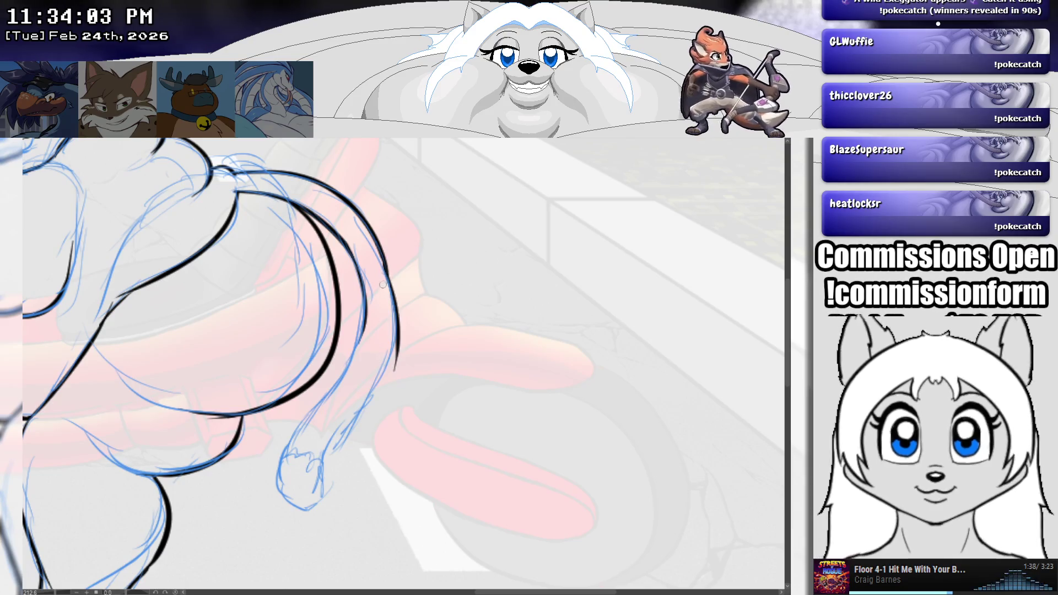
{"action": "left_click_drag", "start_coordinate": [386, 263], "coordinate": [333, 411]}
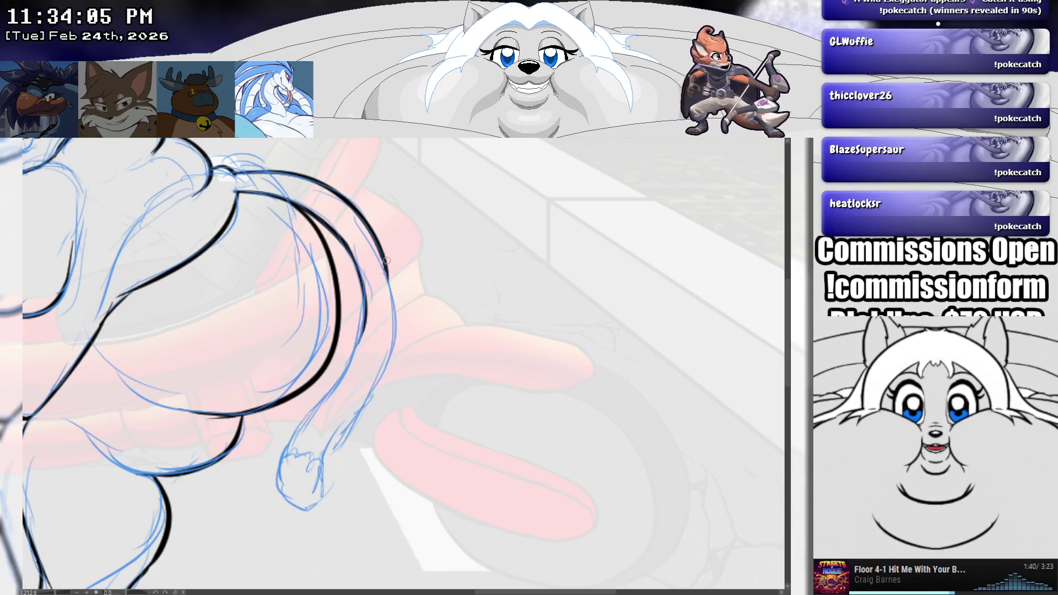
{"action": "left_click_drag", "start_coordinate": [386, 260], "coordinate": [342, 416]}
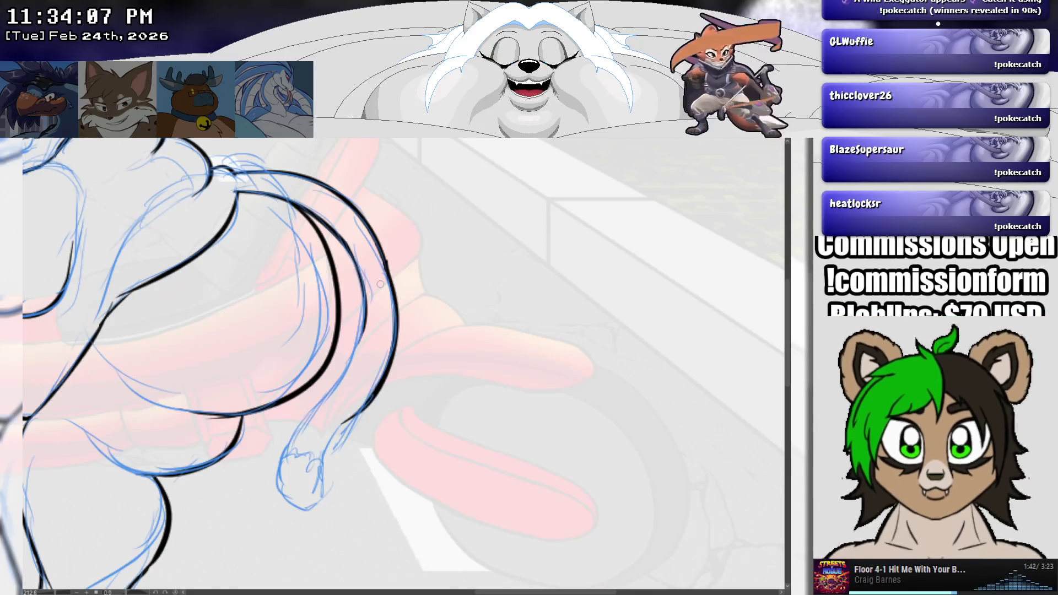
{"action": "key", "text": "ctrl+z"}
{"action": "left_click_drag", "start_coordinate": [388, 268], "coordinate": [316, 449]}
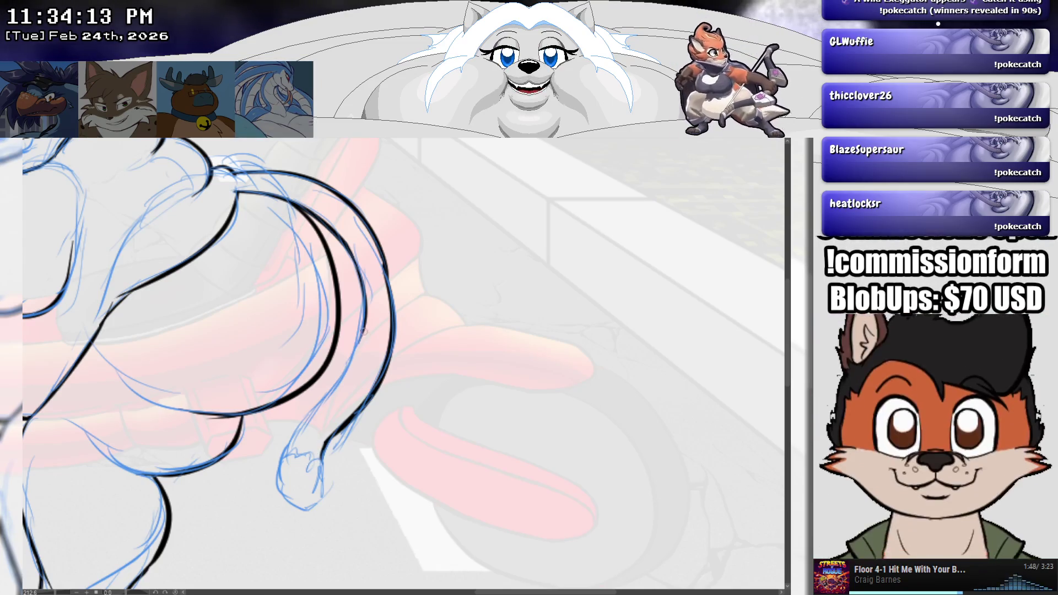
{"action": "left_click_drag", "start_coordinate": [364, 331], "coordinate": [279, 442]}
{"action": "key", "text": "ctrl+z"}
{"action": "mouse_move", "coordinate": [363, 330]}
{"action": "left_mouse_down"}
{"action": "mouse_move", "coordinate": [288, 459]}
{"action": "mouse_move", "coordinate": [314, 464]}
{"action": "left_mouse_up"}
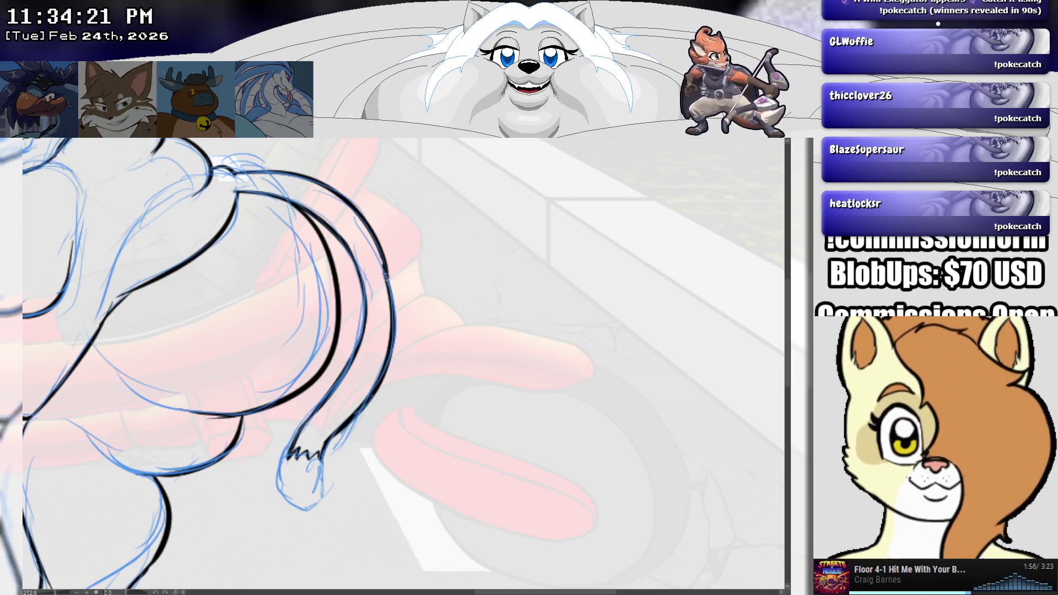
{"action": "scroll", "coordinate": [392, 286], "scroll_direction": "up", "scroll_amount": 2}
{"action": "scroll", "coordinate": [392, 286], "scroll_direction": "up", "scroll_amount": 1}
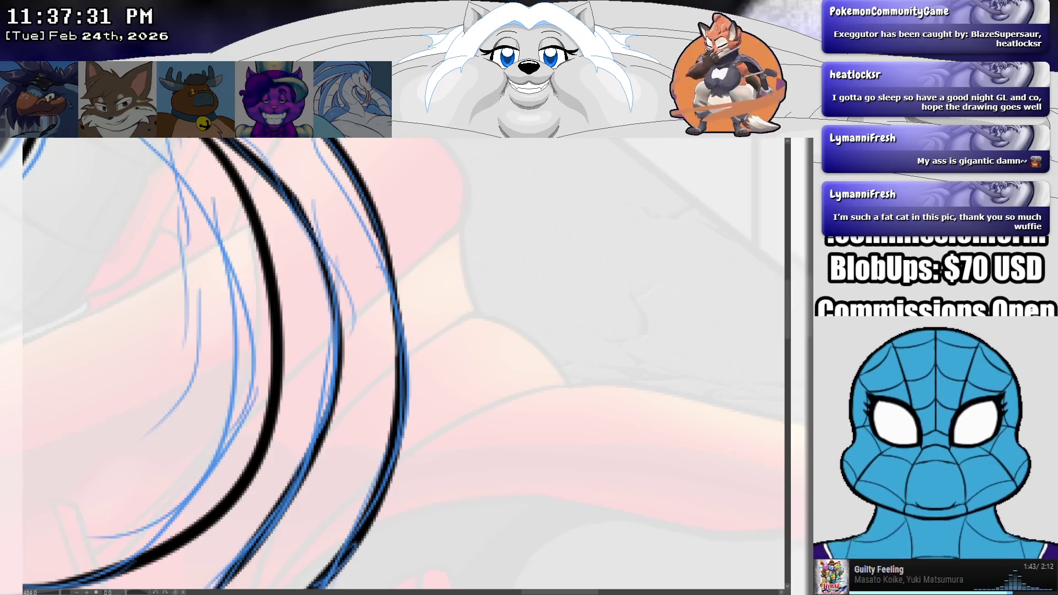
Step: Zoom out to the whole character, then zoom back in on the body and arms
{"action": "scroll", "coordinate": [403, 364], "scroll_direction": "down", "scroll_amount": 5}
{"action": "scroll", "coordinate": [402, 364], "scroll_direction": "down", "scroll_amount": 1}
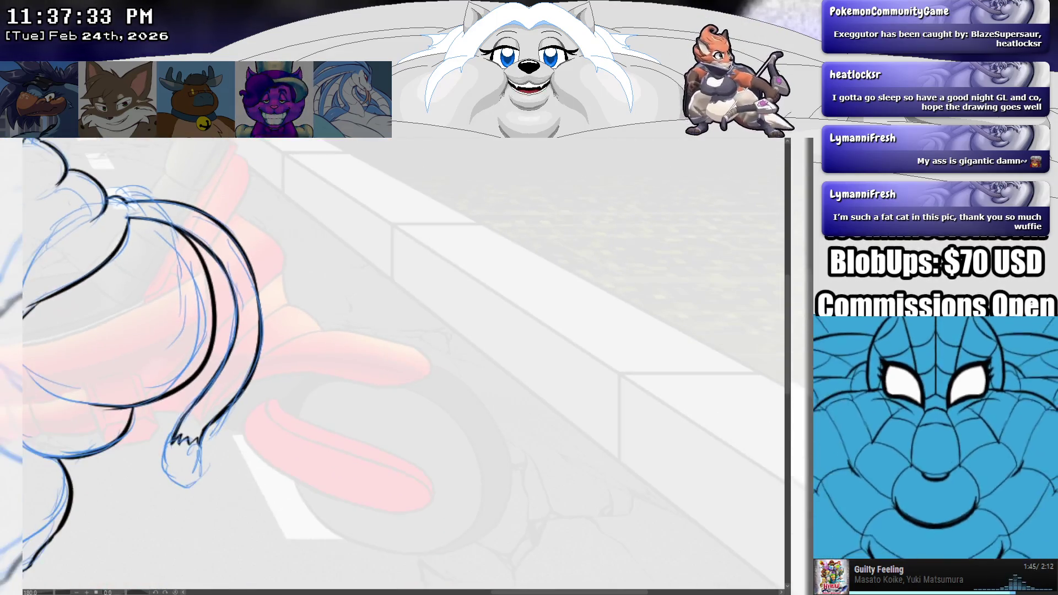
{"action": "scroll", "coordinate": [402, 364], "scroll_direction": "down", "scroll_amount": 2}
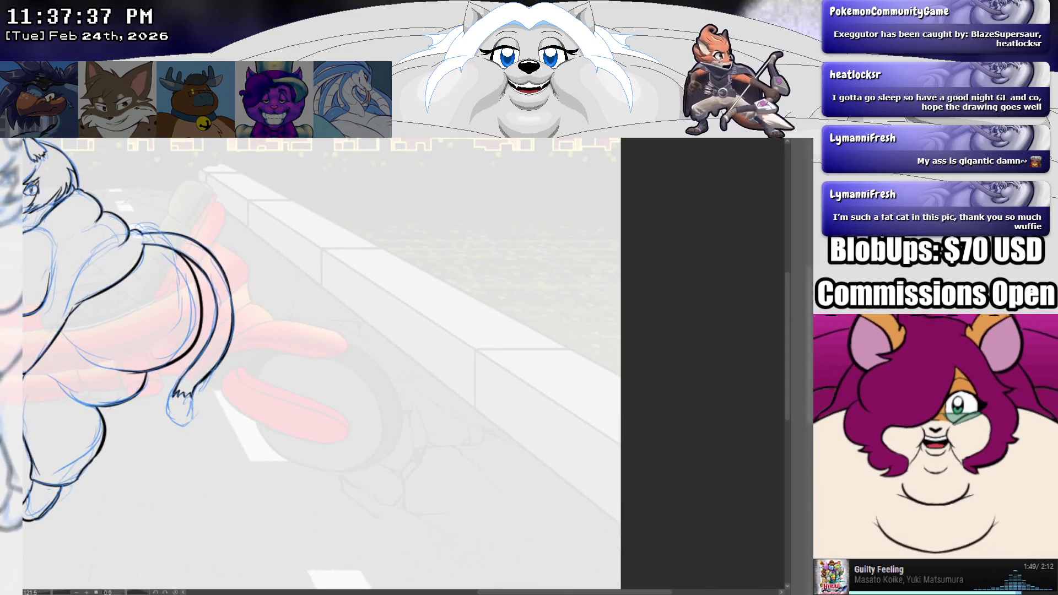
{"action": "left_click_drag", "start_coordinate": [402, 364], "coordinate": [573, 385]}
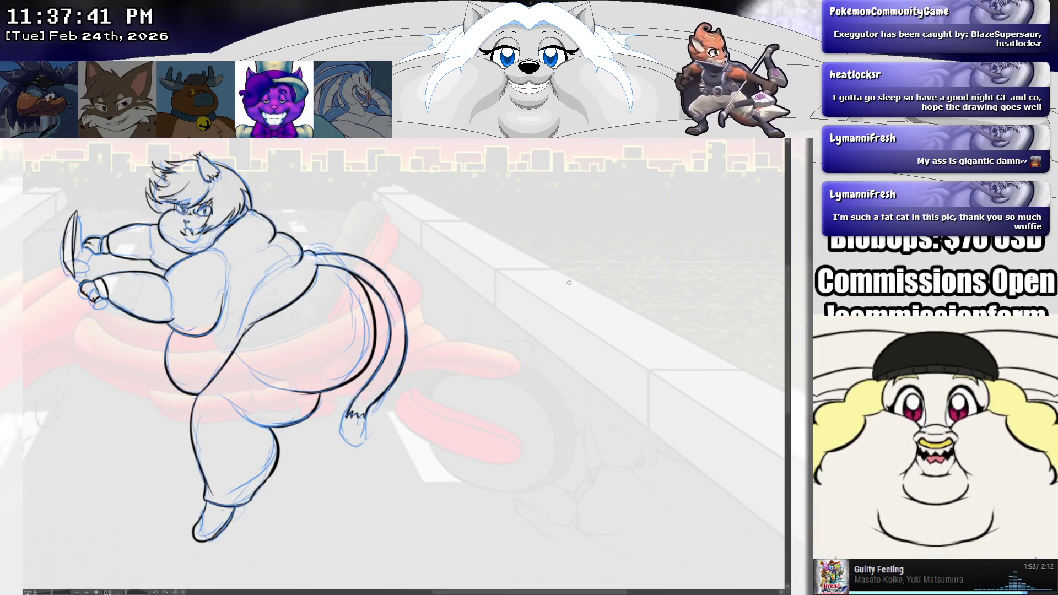
{"action": "scroll", "coordinate": [365, 265], "scroll_direction": "up", "scroll_amount": 2}
{"action": "scroll", "coordinate": [366, 265], "scroll_direction": "up", "scroll_amount": 1}
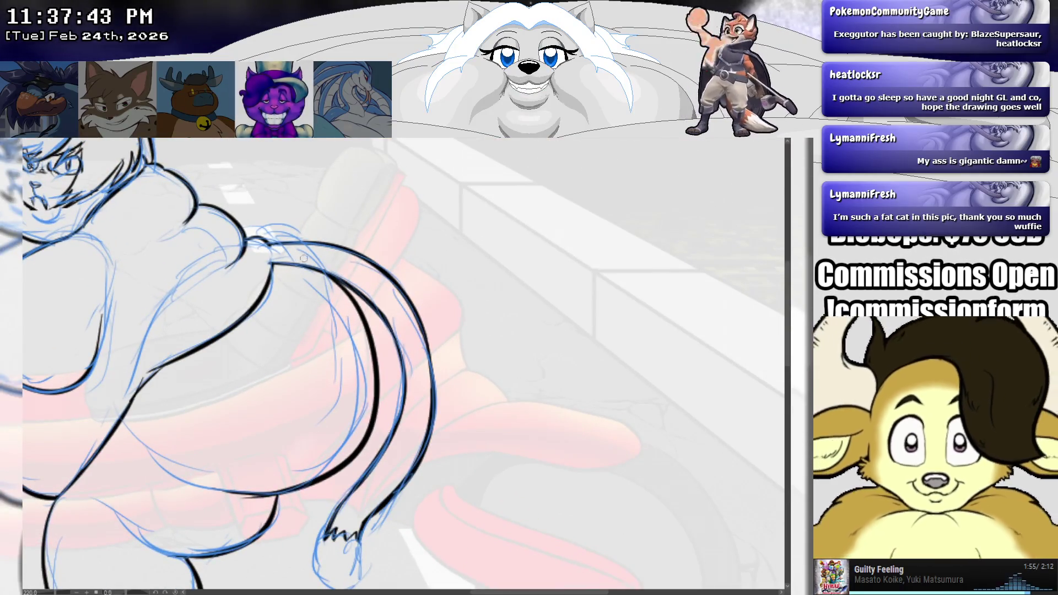
{"action": "mouse_move", "coordinate": [366, 265]}
{"action": "left_mouse_down"}
{"action": "mouse_move", "coordinate": [655, 293]}
{"action": "mouse_move", "coordinate": [641, 293]}
{"action": "left_mouse_up"}
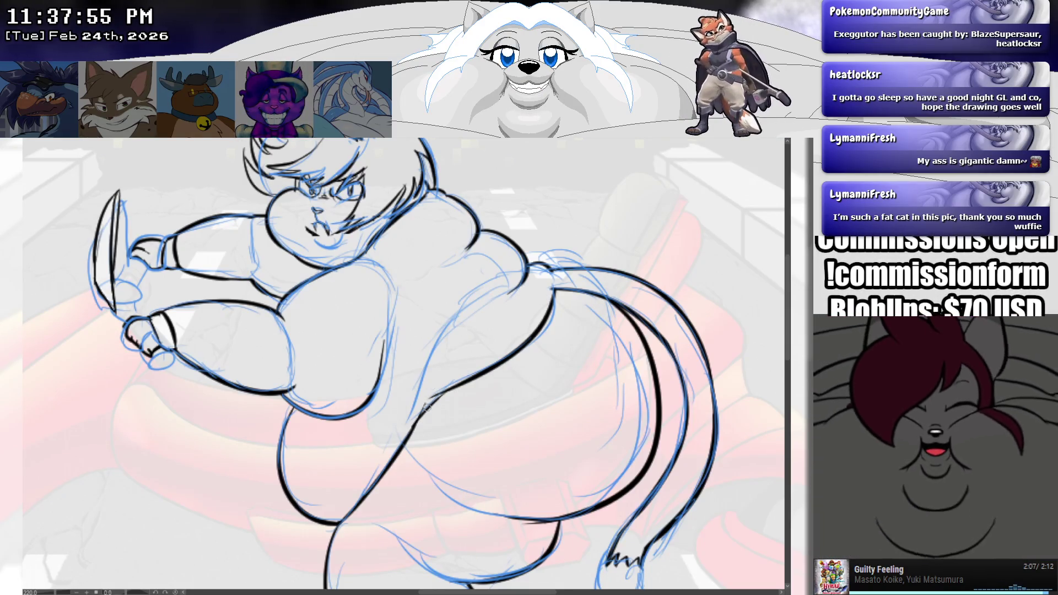
{"action": "scroll", "coordinate": [444, 396], "scroll_direction": "up", "scroll_amount": 2}
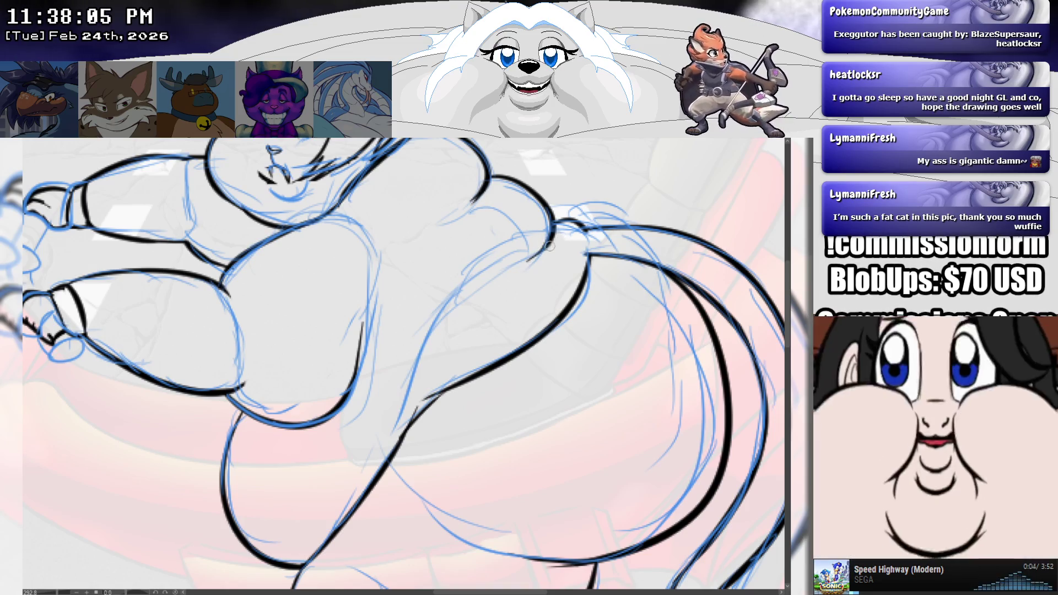
Step: Ink a short black line along the top of the hip, replacing an overlong stroke
{"action": "left_click_drag", "start_coordinate": [553, 229], "coordinate": [494, 286]}
{"action": "left_click_drag", "start_coordinate": [400, 420], "coordinate": [395, 441]}
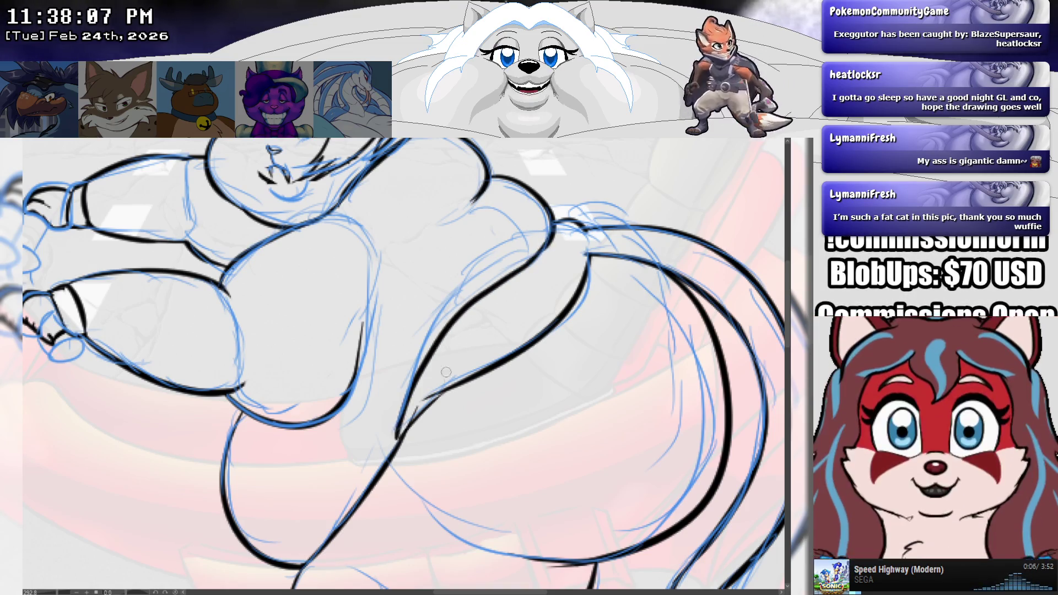
{"action": "key", "text": "ctrl+z"}
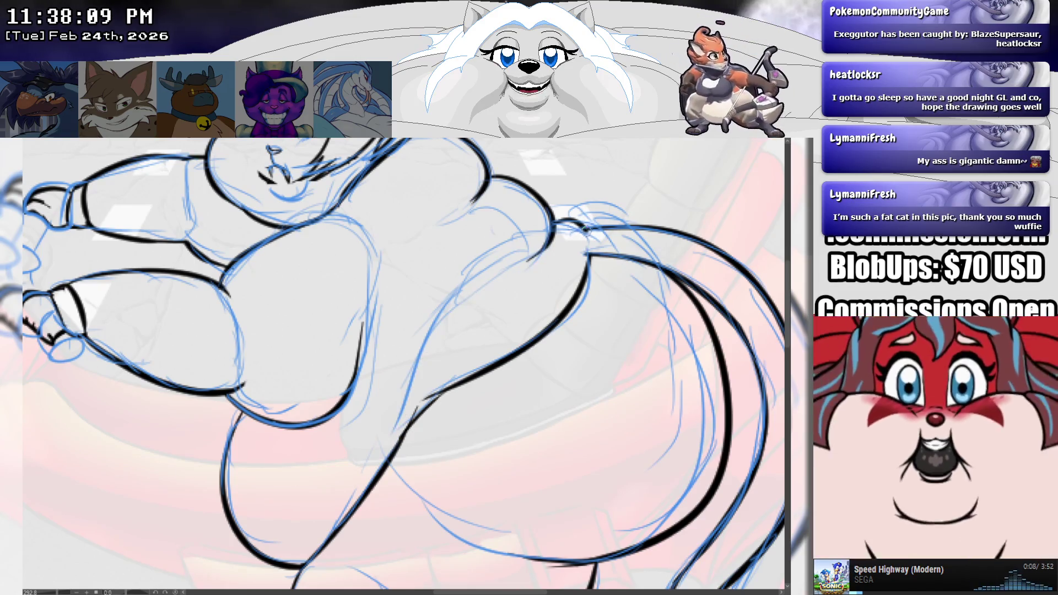
{"action": "left_click_drag", "start_coordinate": [584, 229], "coordinate": [579, 251]}
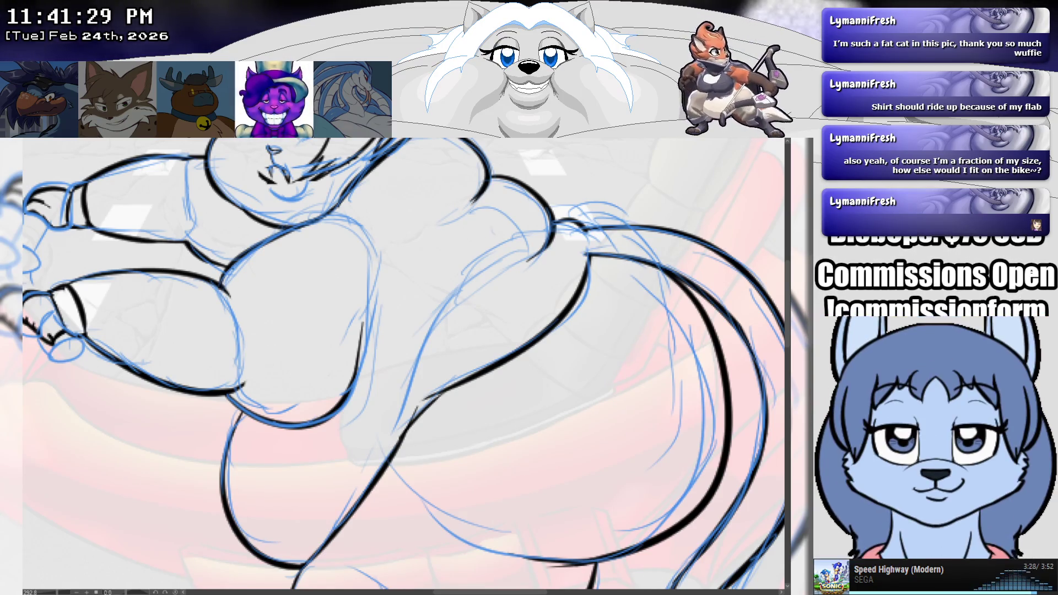
{"action": "key", "text": "minus"}
{"action": "key", "text": "minus"}
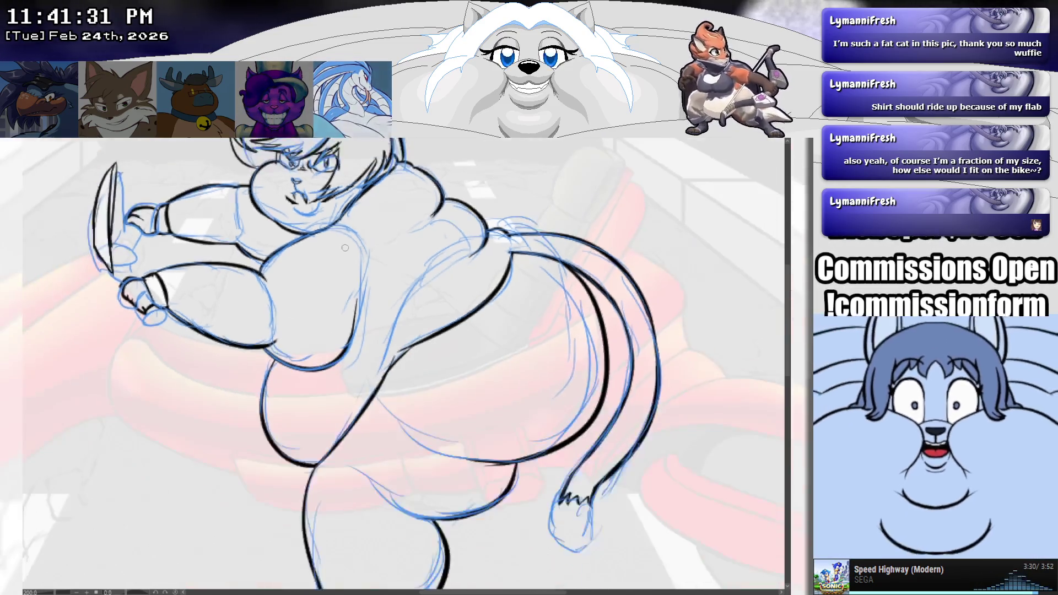
{"action": "scroll", "coordinate": [360, 237], "scroll_direction": "down", "scroll_amount": 1}
{"action": "scroll", "coordinate": [359, 237], "scroll_direction": "up", "scroll_amount": 4}
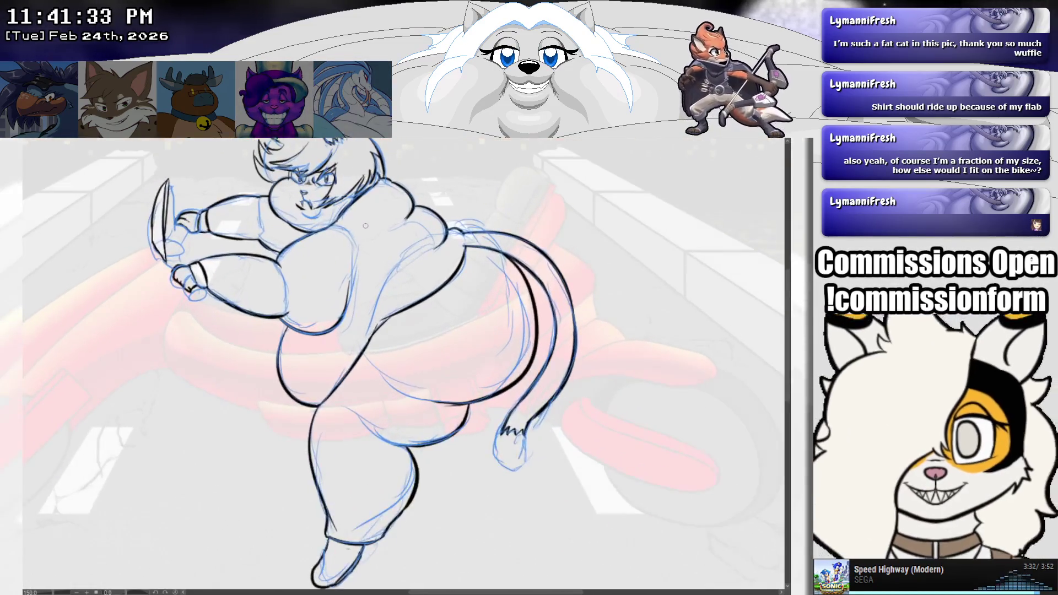
{"action": "scroll", "coordinate": [359, 237], "scroll_direction": "up", "scroll_amount": 2}
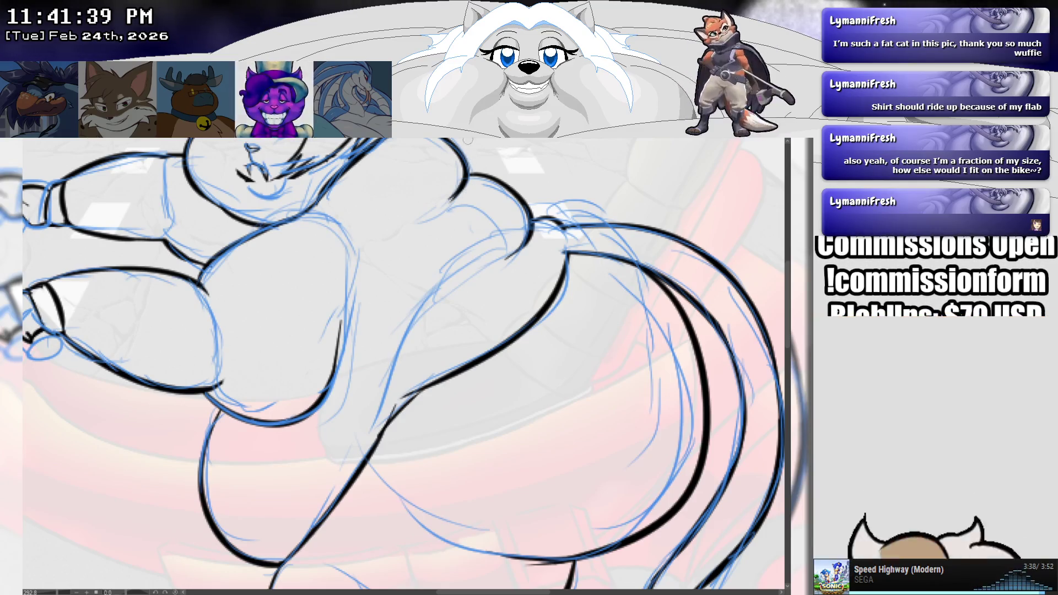
{"action": "scroll", "coordinate": [484, 184], "scroll_direction": "down", "scroll_amount": 4}
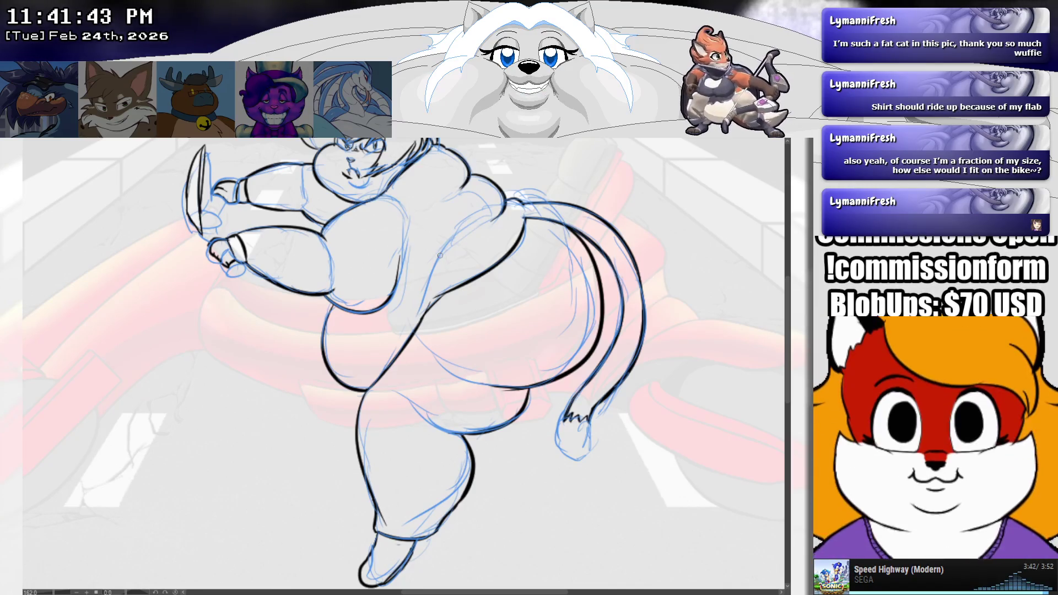
{"action": "scroll", "coordinate": [407, 301], "scroll_direction": "up", "scroll_amount": 3}
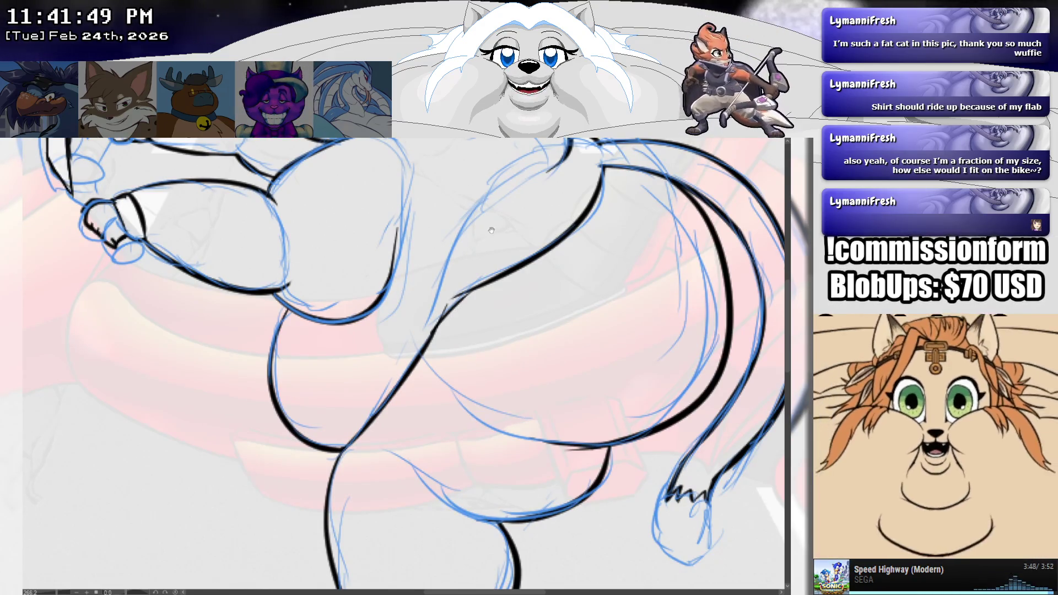
Step: Bring the lower belly into view and ink two black strokes along its outline
{"action": "mouse_move", "coordinate": [557, 156]}
{"action": "left_mouse_down"}
{"action": "mouse_move", "coordinate": [505, 239]}
{"action": "mouse_move", "coordinate": [407, 321]}
{"action": "mouse_move", "coordinate": [361, 431]}
{"action": "left_mouse_up"}
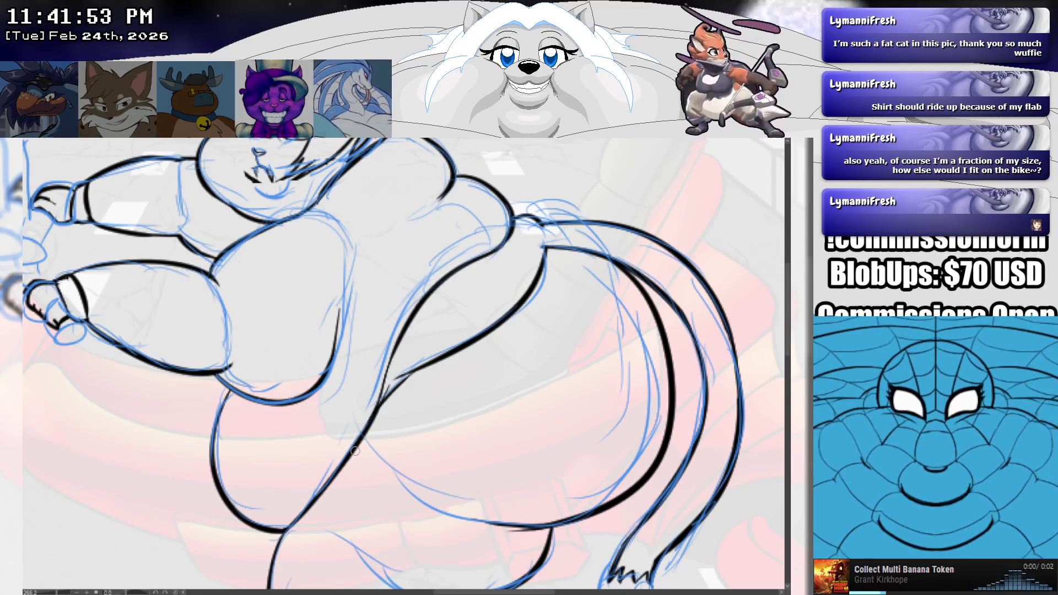
{"action": "mouse_move", "coordinate": [310, 488]}
{"action": "left_mouse_down"}
{"action": "mouse_move", "coordinate": [248, 514]}
{"action": "mouse_move", "coordinate": [292, 499]}
{"action": "left_mouse_up"}
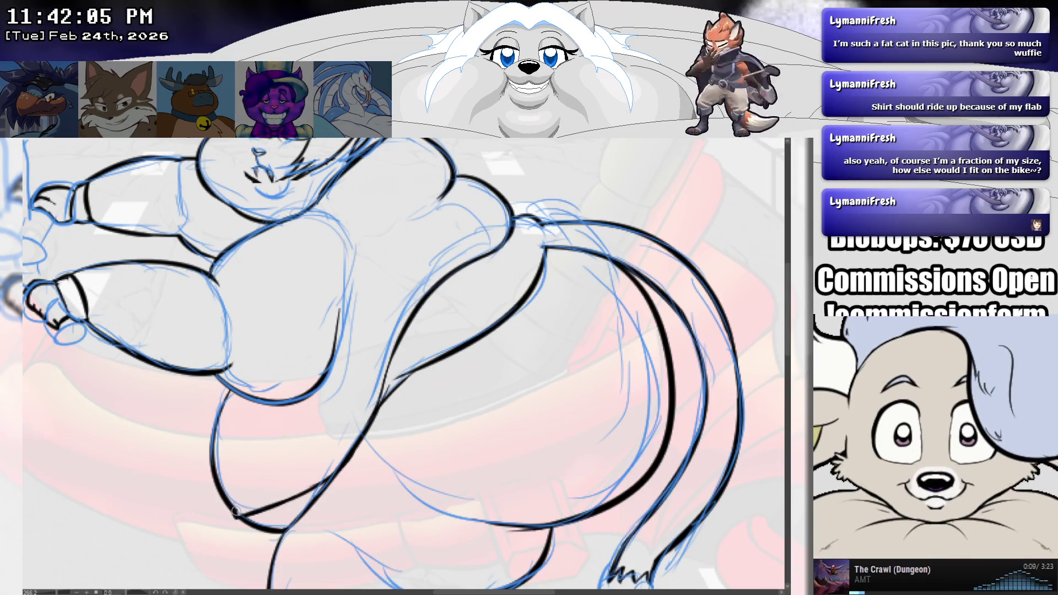
{"action": "left_click_drag", "start_coordinate": [270, 498], "coordinate": [311, 478]}
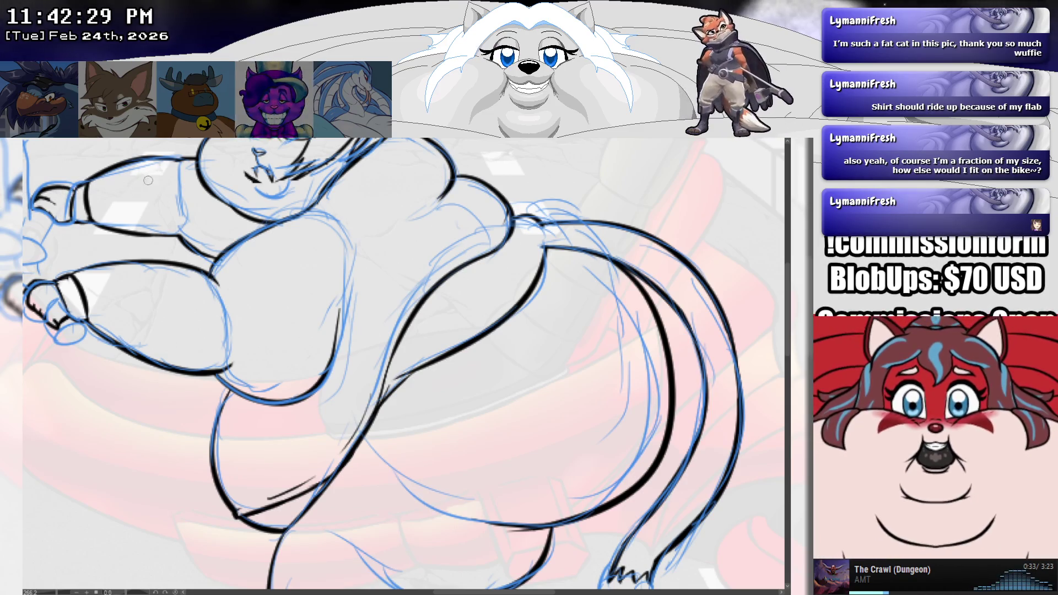
{"action": "scroll", "coordinate": [430, 253], "scroll_direction": "down", "scroll_amount": 5}
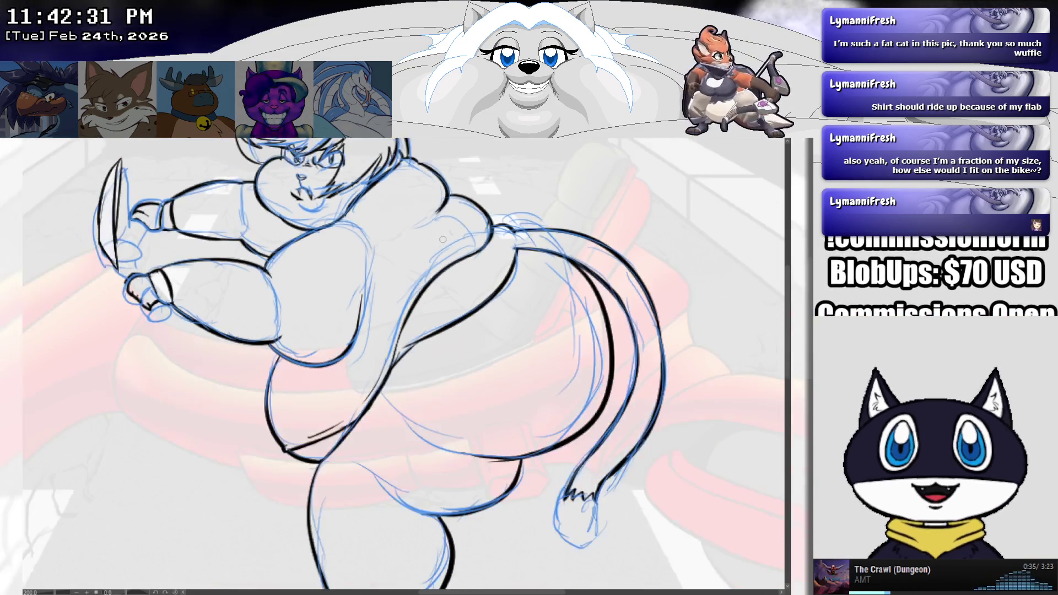
{"action": "scroll", "coordinate": [388, 252], "scroll_direction": "up", "scroll_amount": 6}
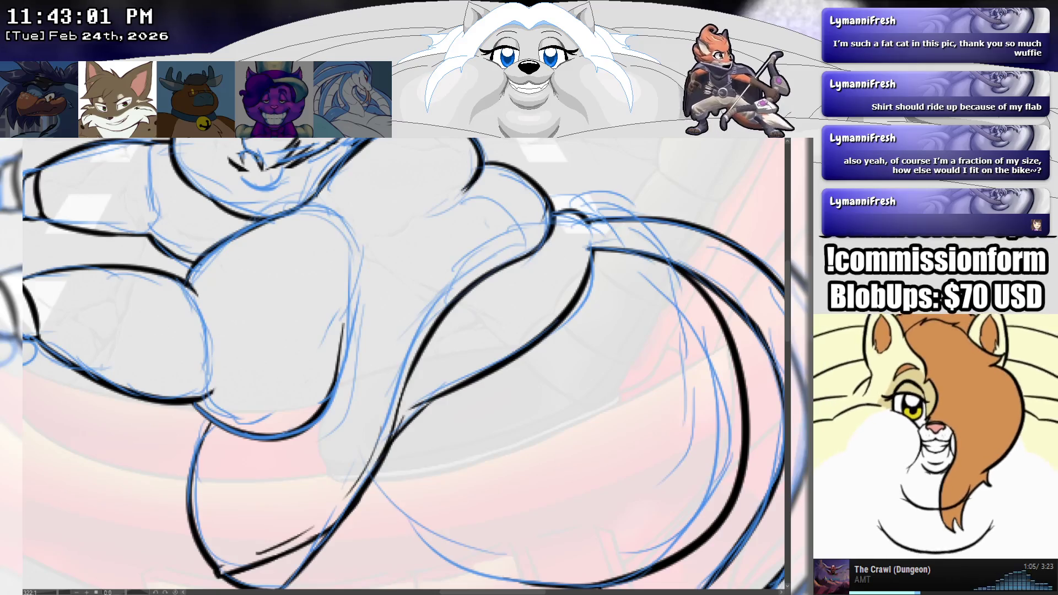
{"action": "scroll", "coordinate": [388, 199], "scroll_direction": "down", "scroll_amount": 1}
{"action": "scroll", "coordinate": [388, 199], "scroll_direction": "down", "scroll_amount": 4}
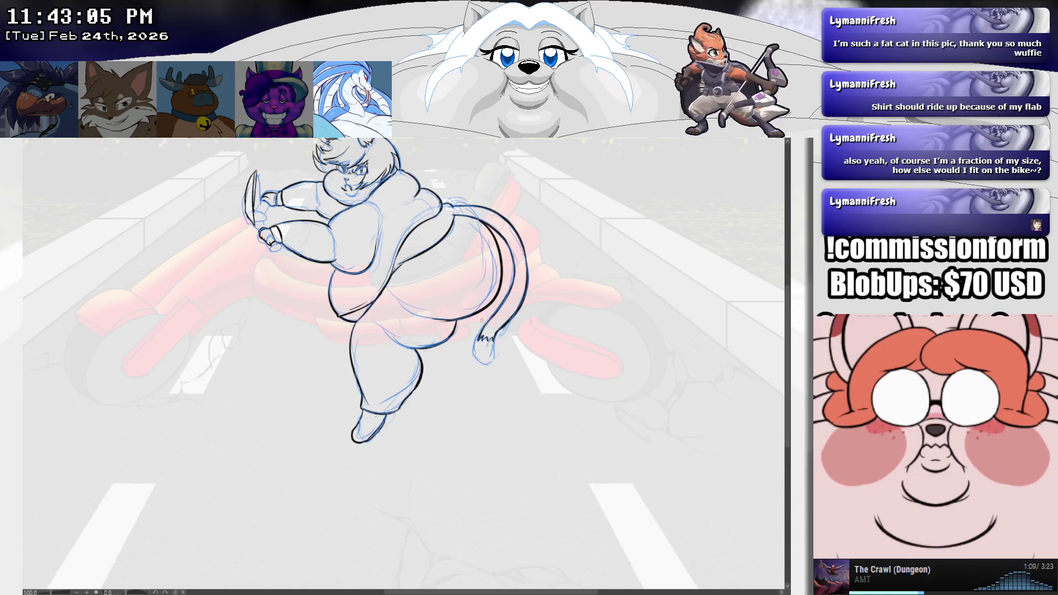
Step: Briefly preview the character's hair, hand and shoe colours, then hide them again
{"action": "key", "text": "ctrl+z"}
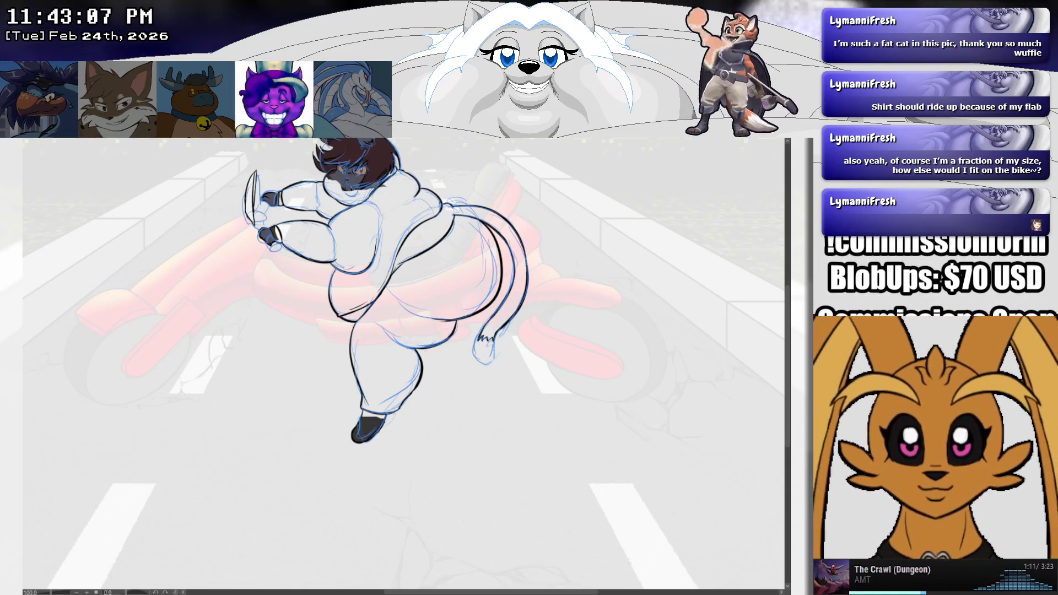
{"action": "key", "text": "ctrl+y"}
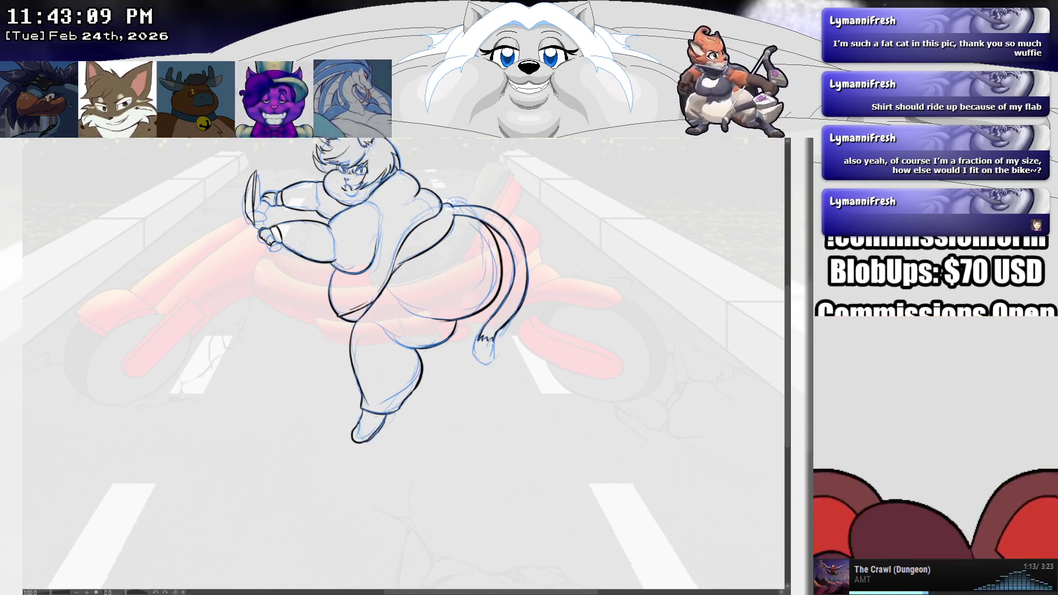
{"action": "key", "text": "ctrl+z"}
{"action": "key", "text": "ctrl+y"}
Step: Zoom in on the tail tip and ink the edge of its furry tuft
{"action": "scroll", "coordinate": [545, 383], "scroll_direction": "up", "scroll_amount": 1}
{"action": "scroll", "coordinate": [544, 383], "scroll_direction": "up", "scroll_amount": 6}
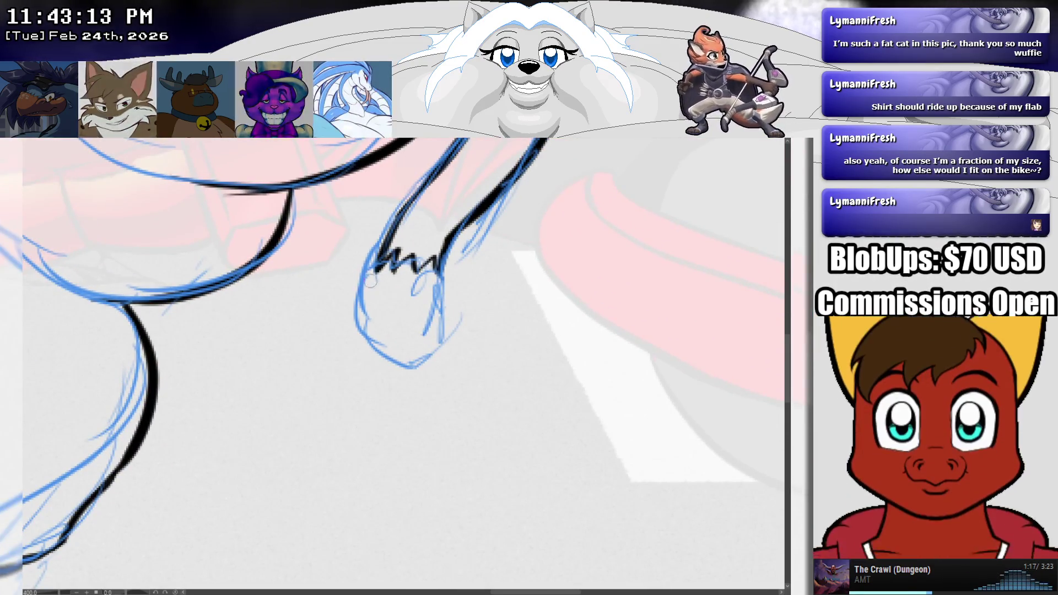
{"action": "mouse_move", "coordinate": [392, 274]}
{"action": "left_mouse_down"}
{"action": "mouse_move", "coordinate": [369, 319]}
{"action": "mouse_move", "coordinate": [410, 372]}
{"action": "mouse_move", "coordinate": [448, 311]}
{"action": "mouse_move", "coordinate": [436, 269]}
{"action": "left_mouse_up"}
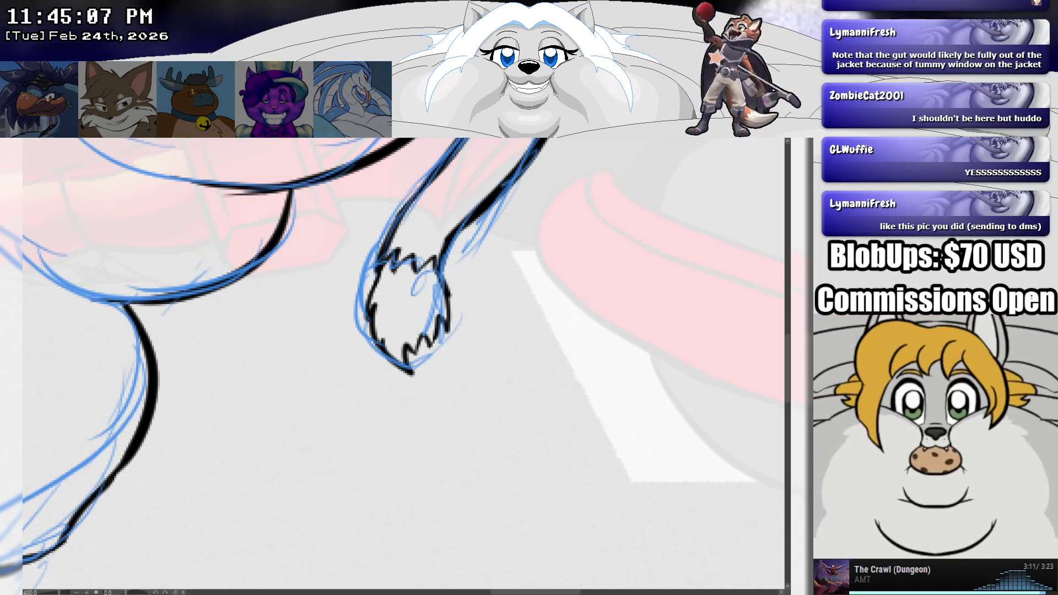
{"action": "scroll", "coordinate": [402, 364], "scroll_direction": "down", "scroll_amount": 5}
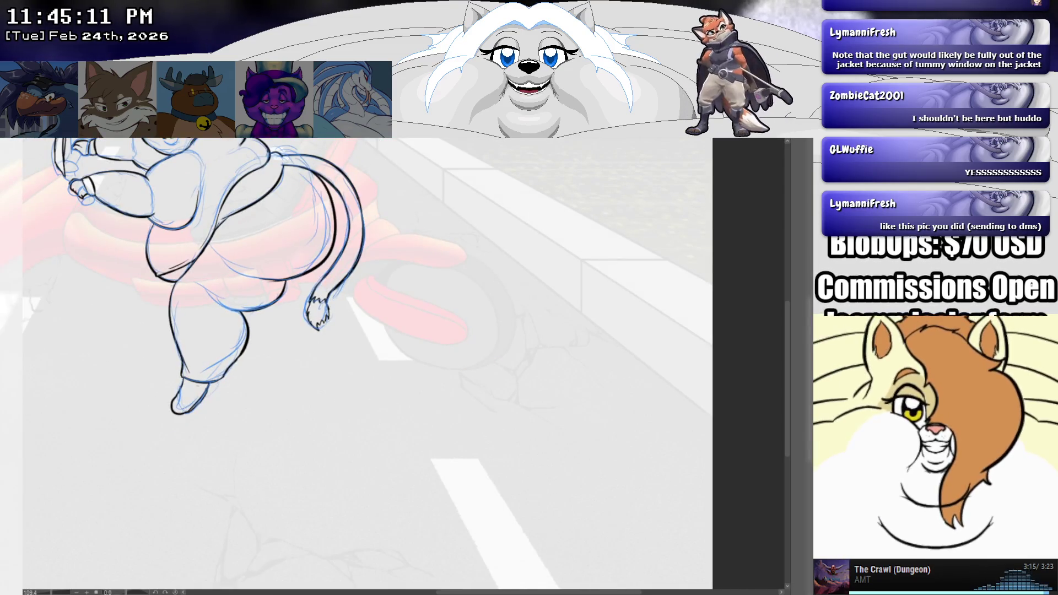
{"action": "scroll", "coordinate": [628, 215], "scroll_direction": "up", "scroll_amount": 4}
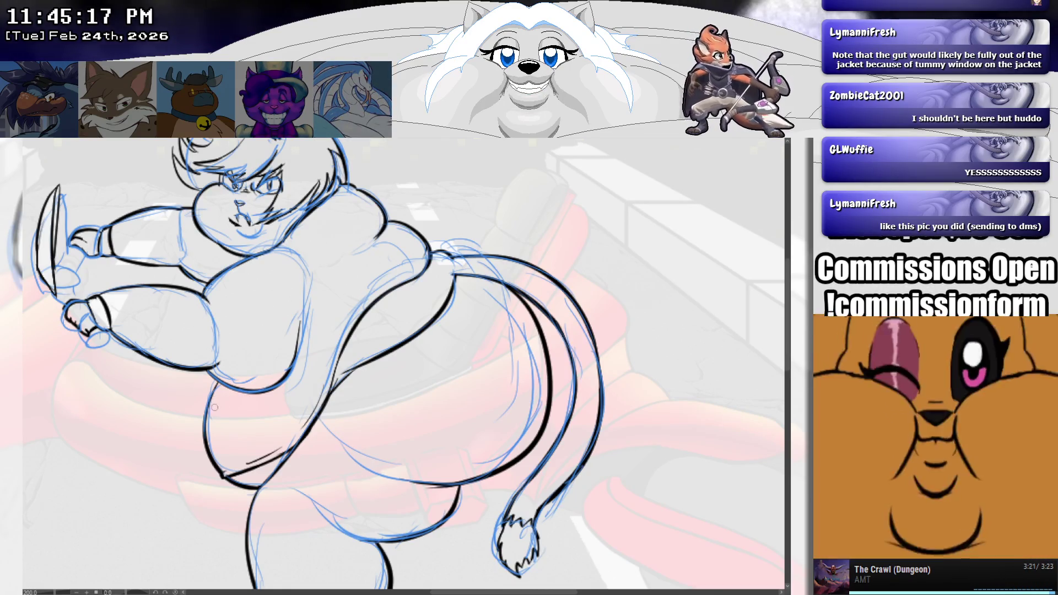
{"action": "left_click_drag", "start_coordinate": [208, 408], "coordinate": [308, 394]}
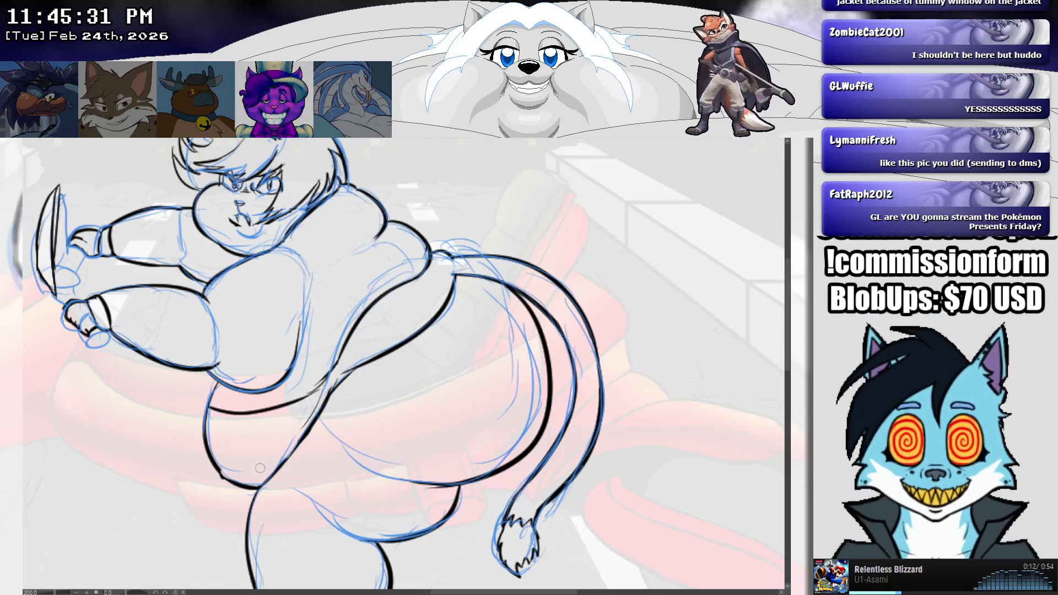
{"action": "scroll", "coordinate": [252, 473], "scroll_direction": "up", "scroll_amount": 2}
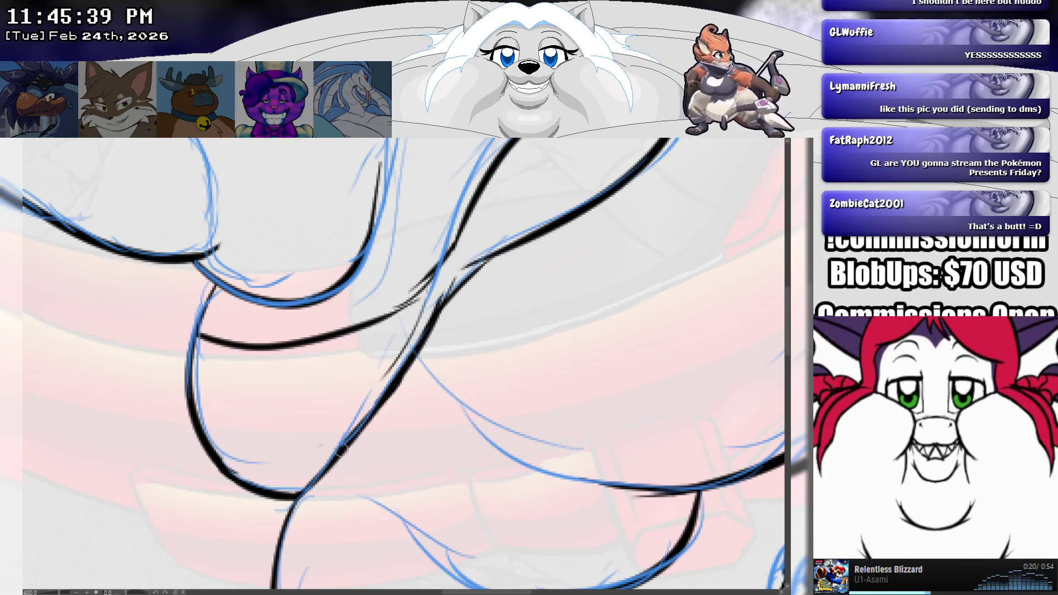
Step: Darken the lower belly contour with one bold black stroke, discarding the extra one
{"action": "scroll", "coordinate": [370, 397], "scroll_direction": "down", "scroll_amount": 3}
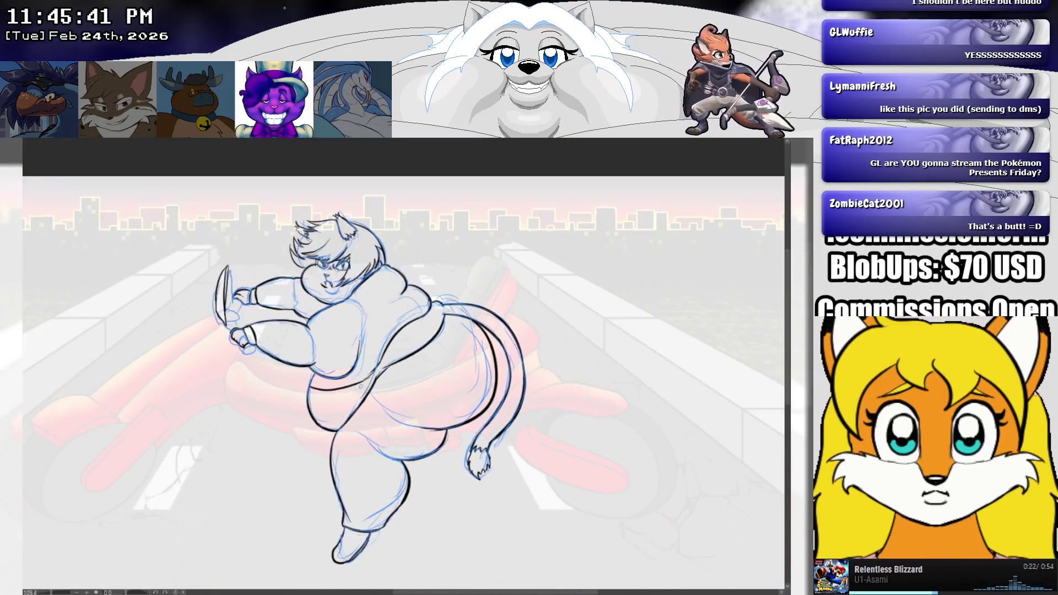
{"action": "scroll", "coordinate": [386, 331], "scroll_direction": "up", "scroll_amount": 4}
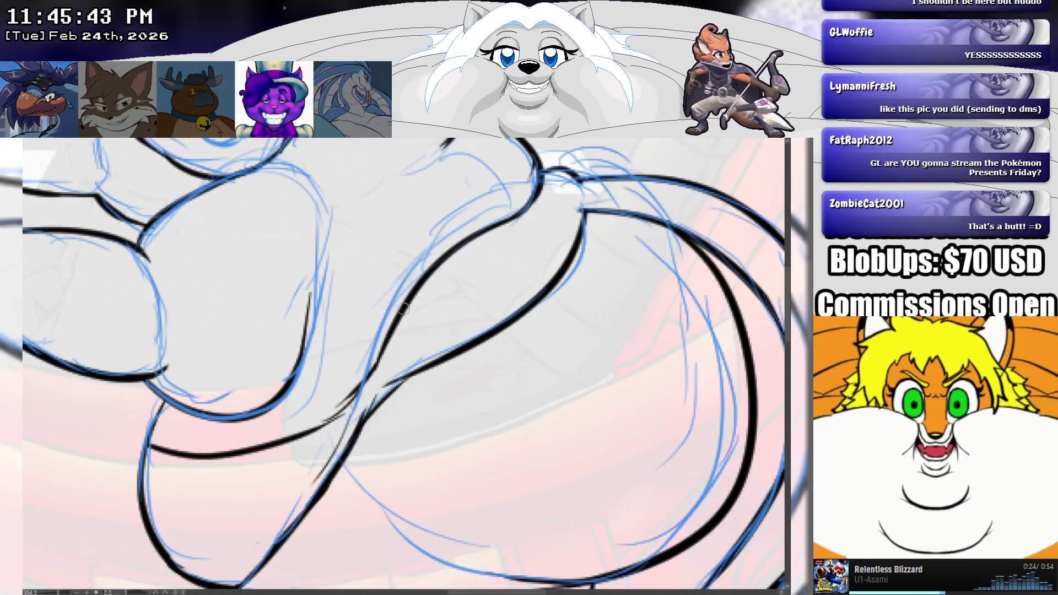
{"action": "left_click_drag", "start_coordinate": [387, 342], "coordinate": [312, 416]}
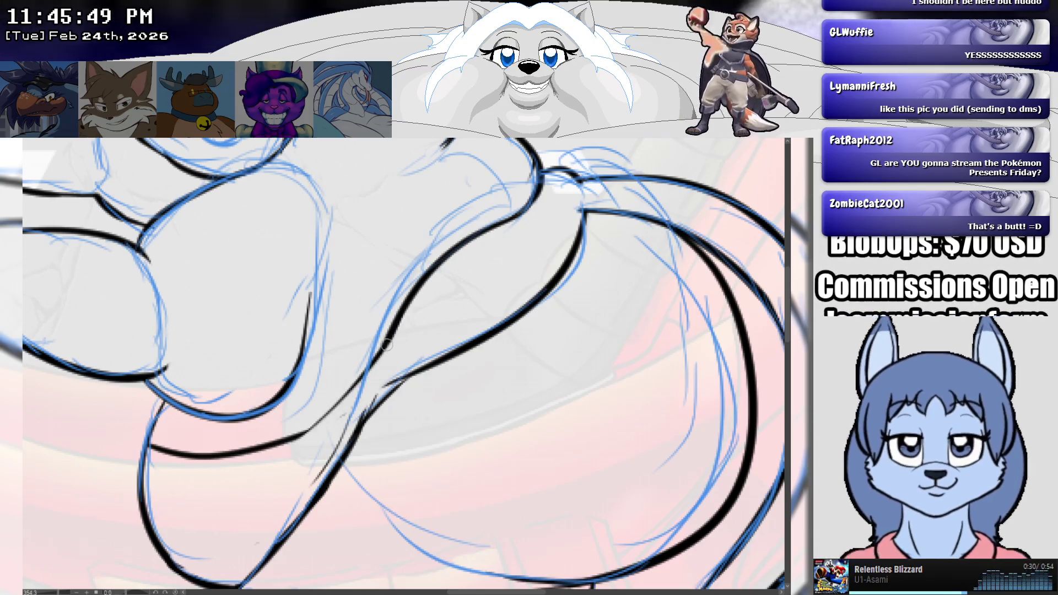
{"action": "left_click_drag", "start_coordinate": [387, 344], "coordinate": [314, 412]}
{"action": "key", "text": "ctrl+z"}
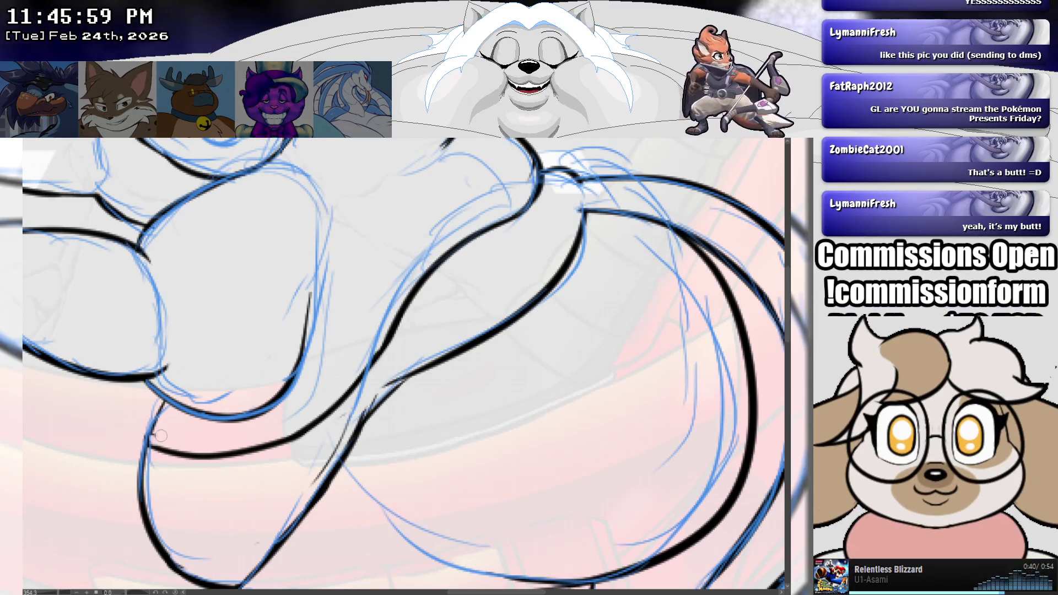
{"action": "scroll", "coordinate": [158, 450], "scroll_direction": "down", "scroll_amount": 3}
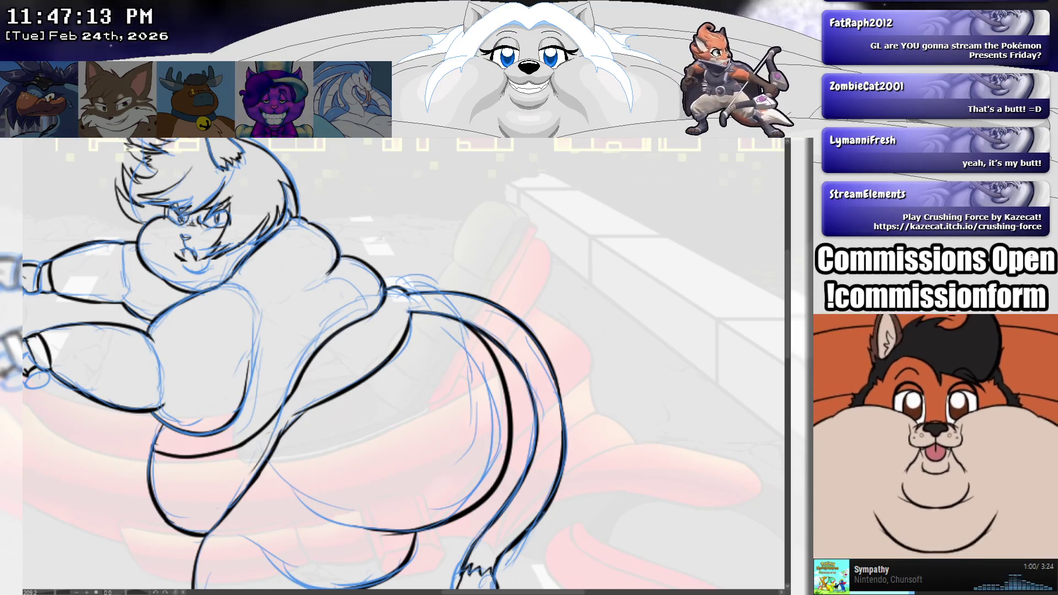
{"action": "scroll", "coordinate": [402, 364], "scroll_direction": "down", "scroll_amount": 3}
{"action": "key", "text": "ctrl+0"}
{"action": "scroll", "coordinate": [386, 364], "scroll_direction": "down", "scroll_amount": 1}
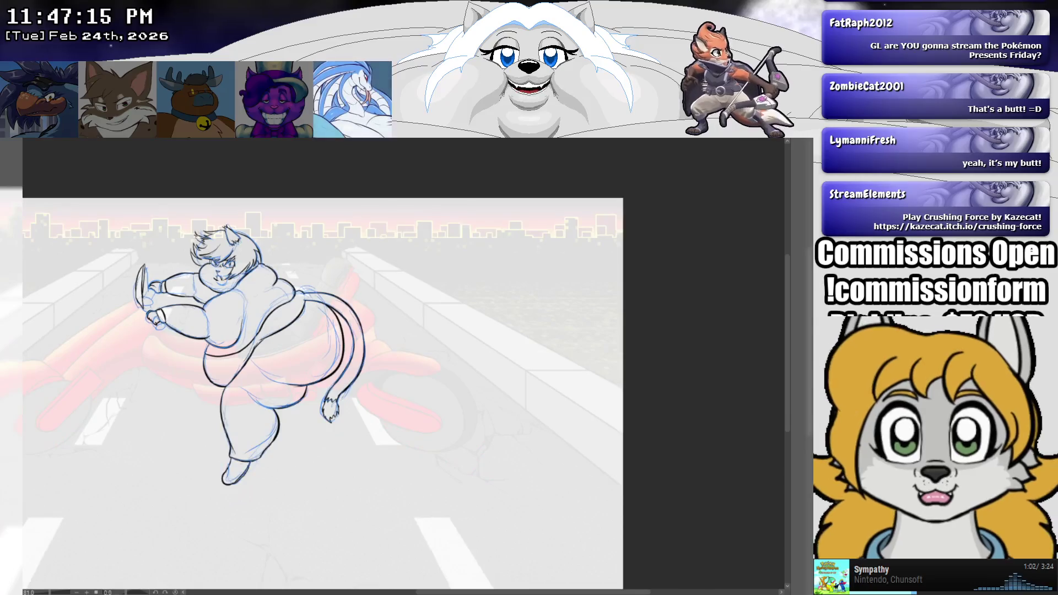
{"action": "scroll", "coordinate": [385, 364], "scroll_direction": "up", "scroll_amount": 1}
{"action": "left_click_drag", "start_coordinate": [386, 363], "coordinate": [510, 328]}
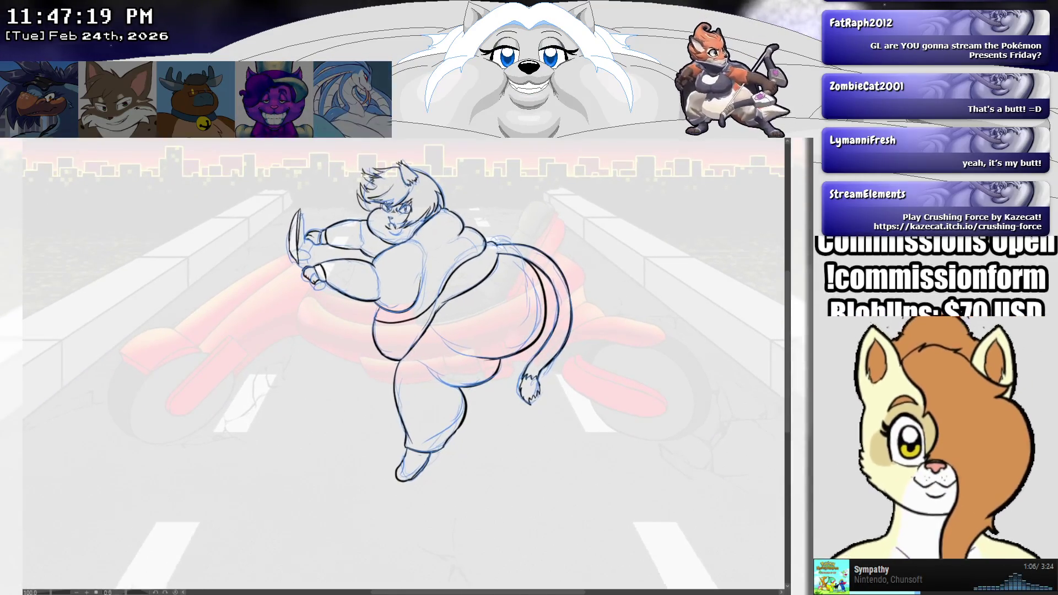
{"action": "scroll", "coordinate": [509, 328], "scroll_direction": "up", "scroll_amount": 1}
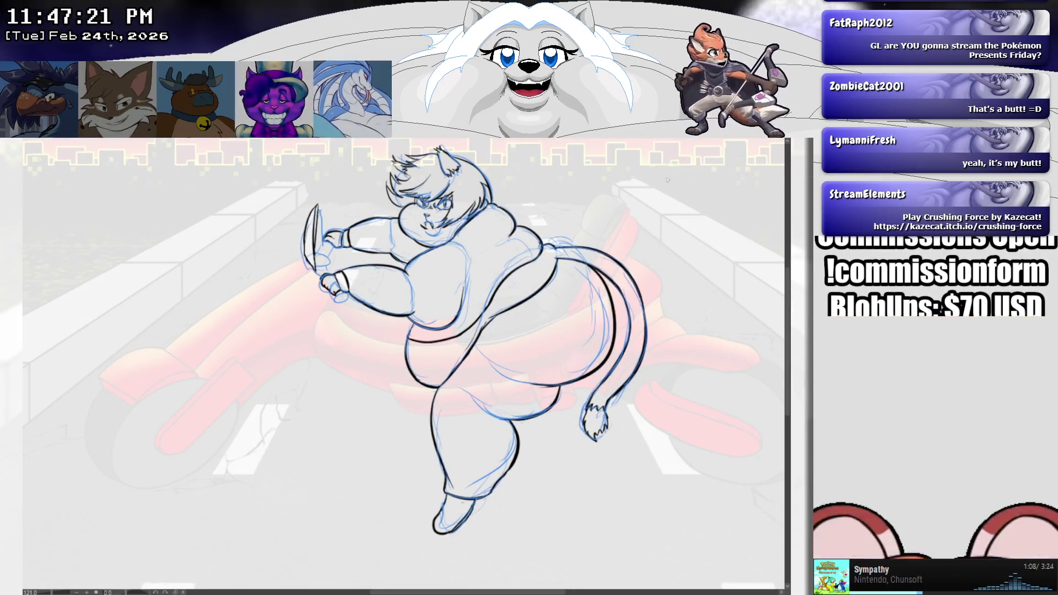
{"action": "left_click_drag", "start_coordinate": [510, 328], "coordinate": [475, 341]}
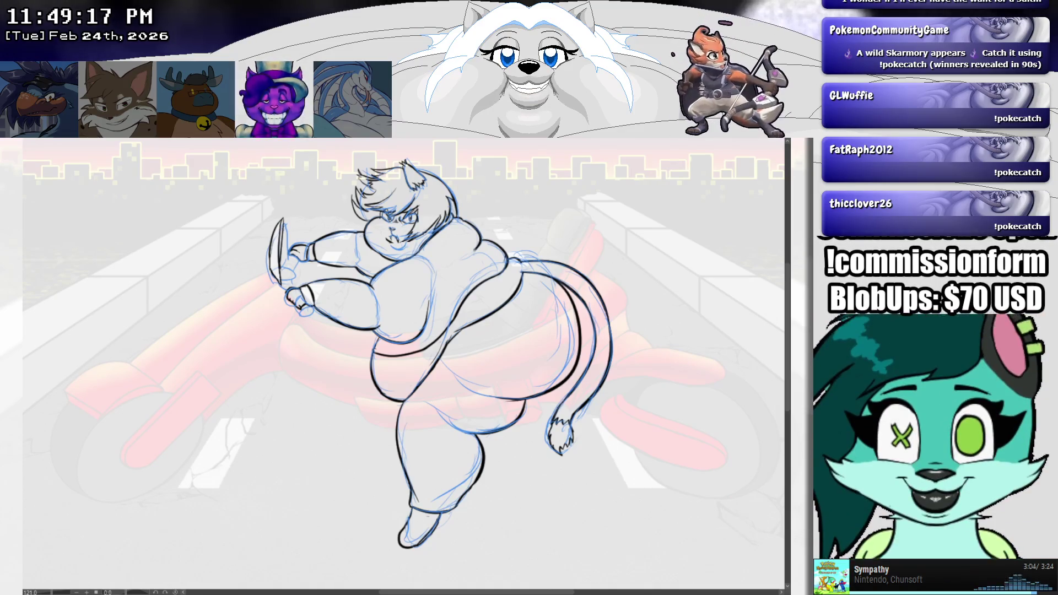
{"action": "scroll", "coordinate": [391, 259], "scroll_direction": "up", "scroll_amount": 1}
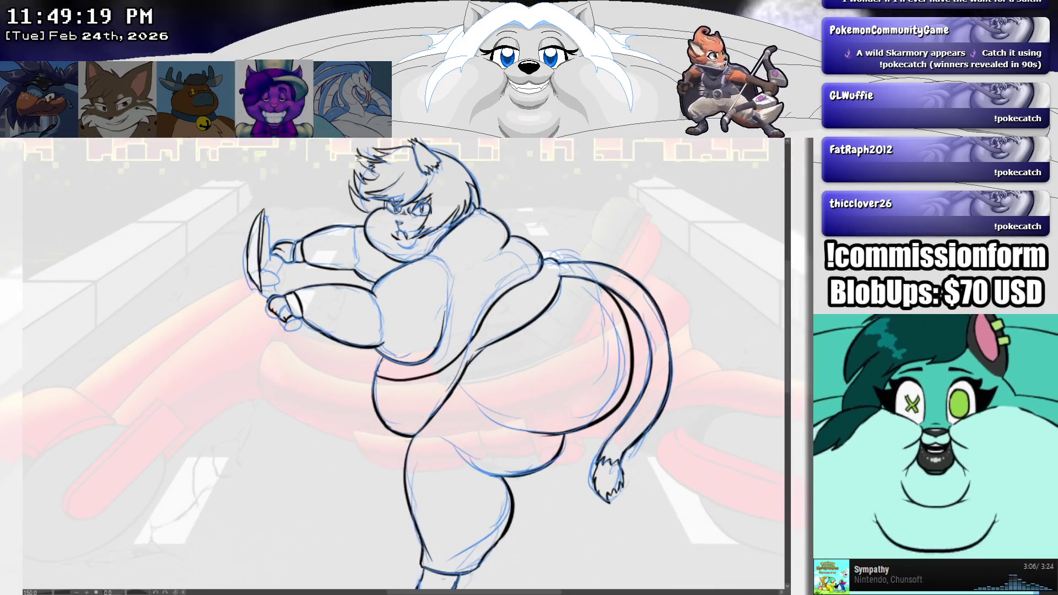
{"action": "scroll", "coordinate": [391, 259], "scroll_direction": "up", "scroll_amount": 2}
{"action": "scroll", "coordinate": [424, 210], "scroll_direction": "up", "scroll_amount": 5}
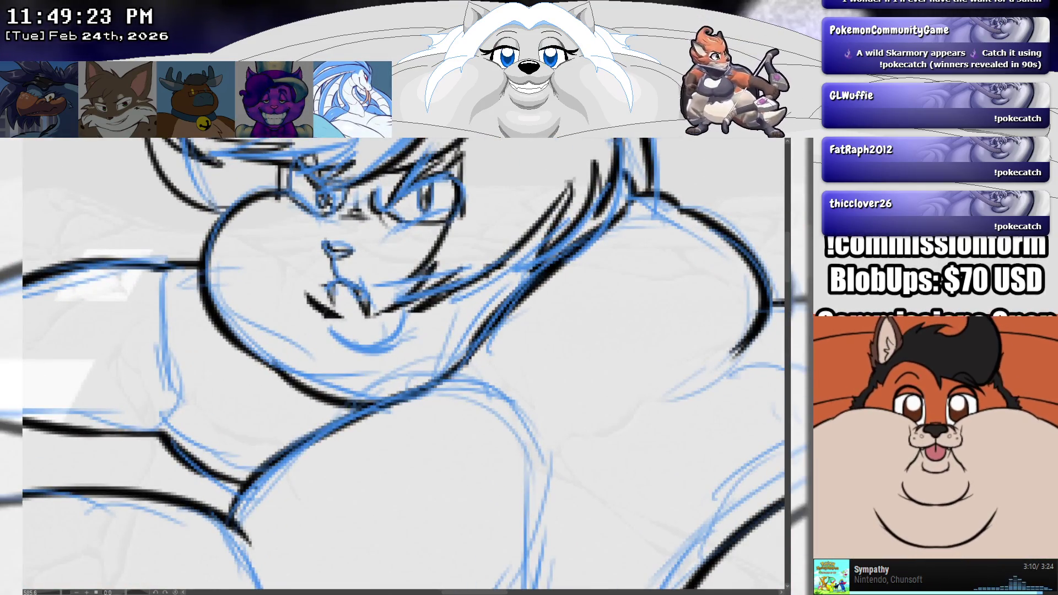
{"action": "key", "text": "ctrl+z"}
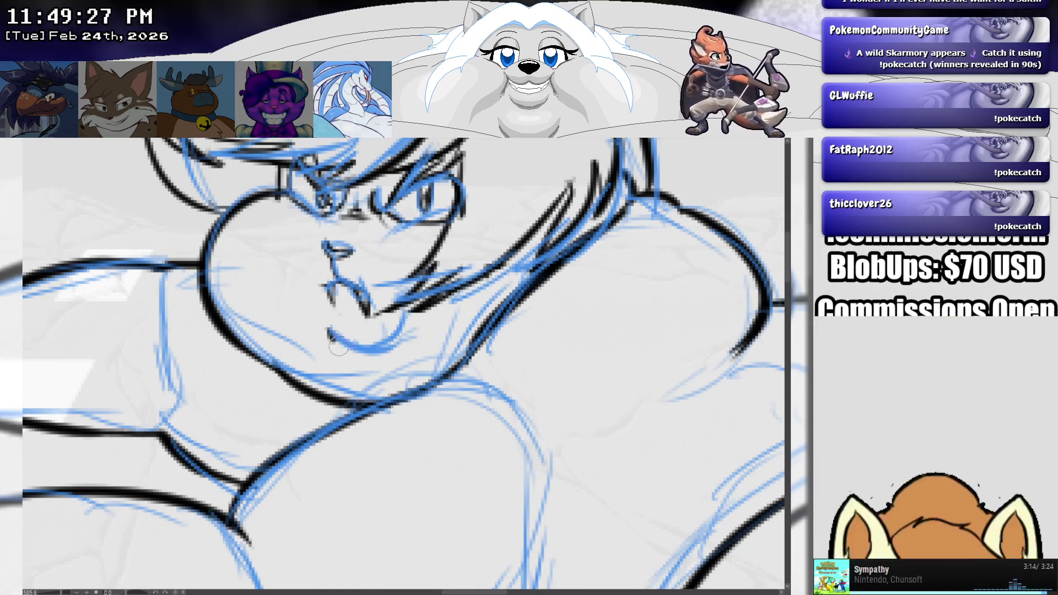
Step: Ink the mouth as a black curve along the sketch line, then hide the blue sketch
{"action": "left_click_drag", "start_coordinate": [329, 331], "coordinate": [386, 355]}
{"action": "left_click_drag", "start_coordinate": [401, 316], "coordinate": [391, 348]}
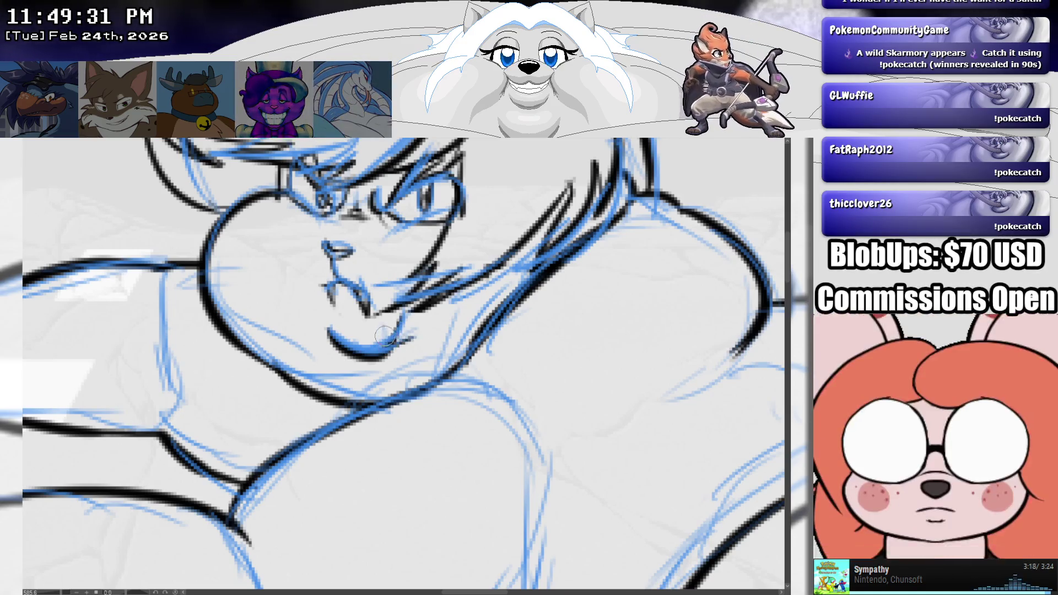
{"action": "scroll", "coordinate": [405, 330], "scroll_direction": "down", "scroll_amount": 5}
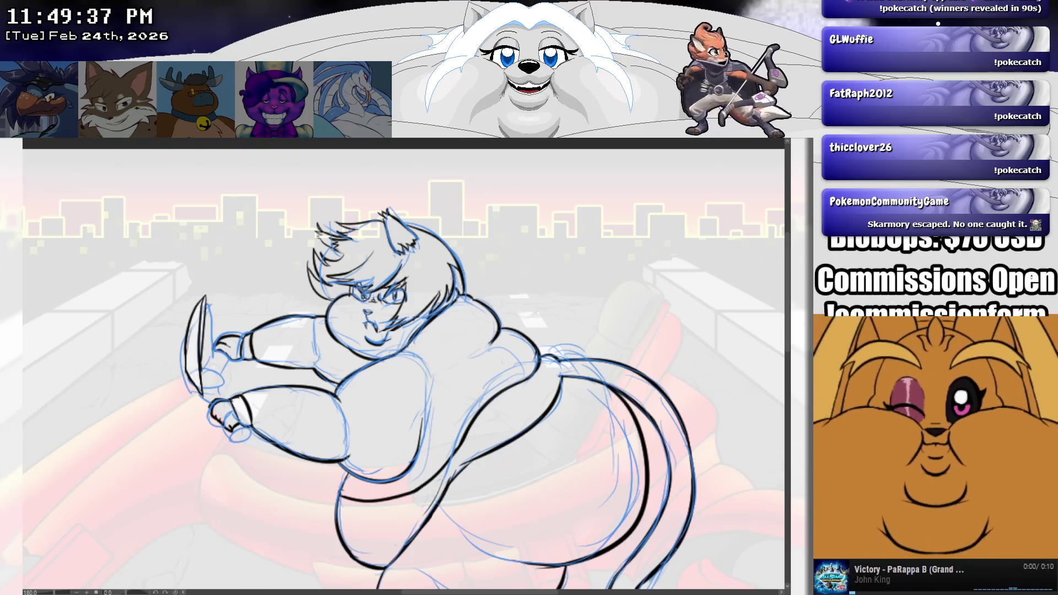
{"action": "mouse_move", "coordinate": [405, 364]}
{"action": "left_mouse_down"}
{"action": "mouse_move", "coordinate": [347, 149]}
{"action": "mouse_move", "coordinate": [347, 102]}
{"action": "mouse_move", "coordinate": [306, 218]}
{"action": "left_mouse_up"}
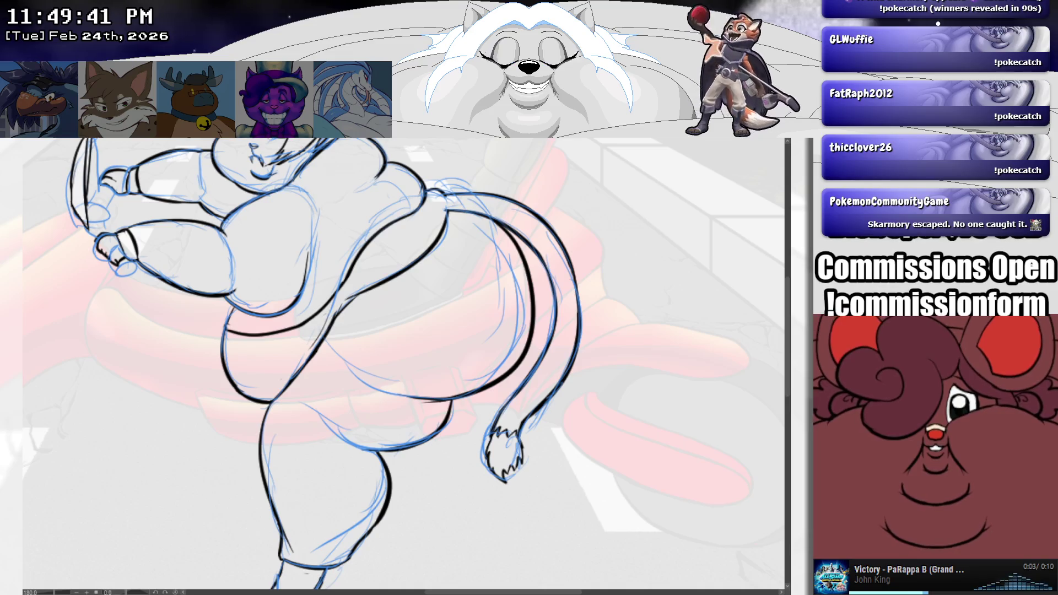
{"action": "scroll", "coordinate": [578, 209], "scroll_direction": "down", "scroll_amount": 3}
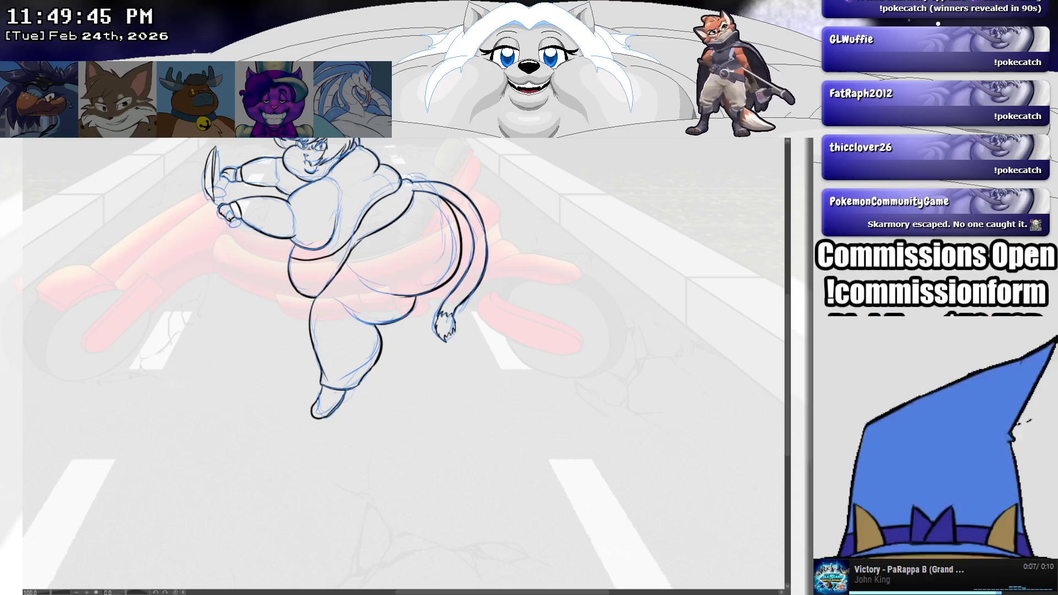
{"action": "key", "text": "ctrl+h"}
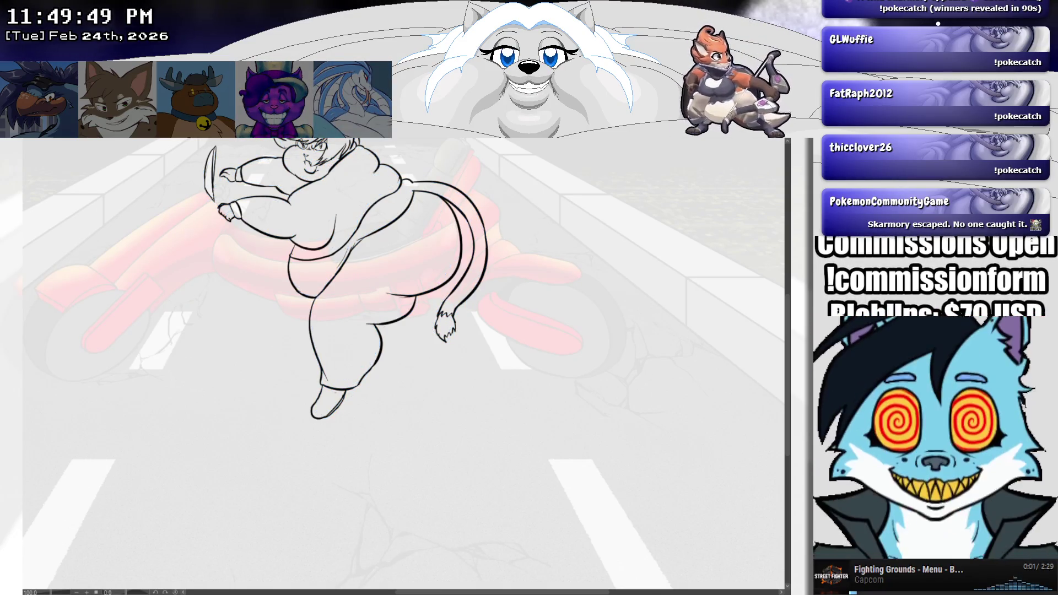
Step: Zoom and pan around the canvas to check the black lineart without the sketch
{"action": "scroll", "coordinate": [264, 180], "scroll_direction": "up", "scroll_amount": 10}
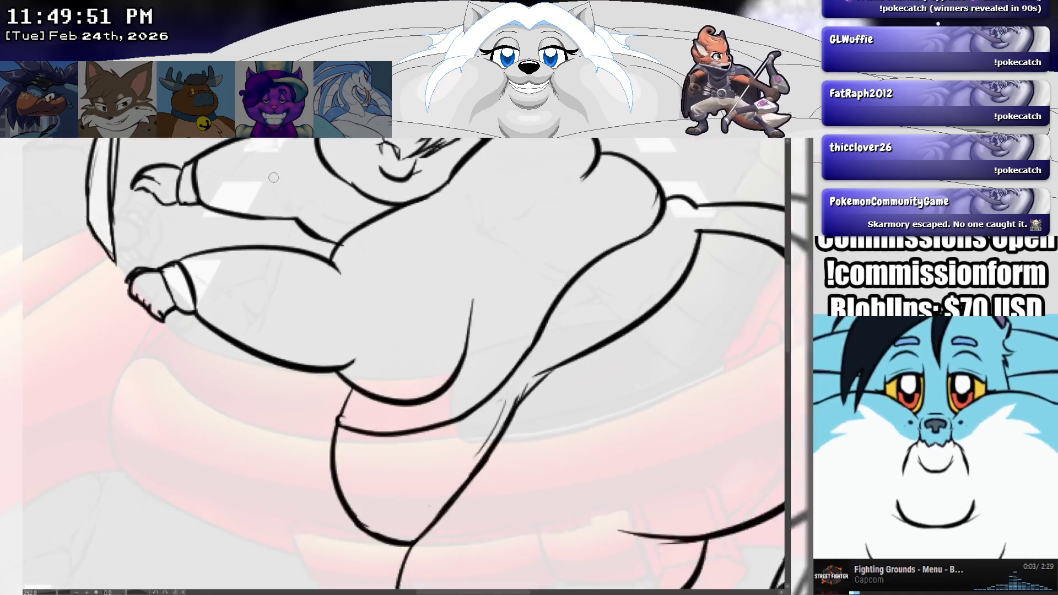
{"action": "scroll", "coordinate": [296, 182], "scroll_direction": "up", "scroll_amount": 3}
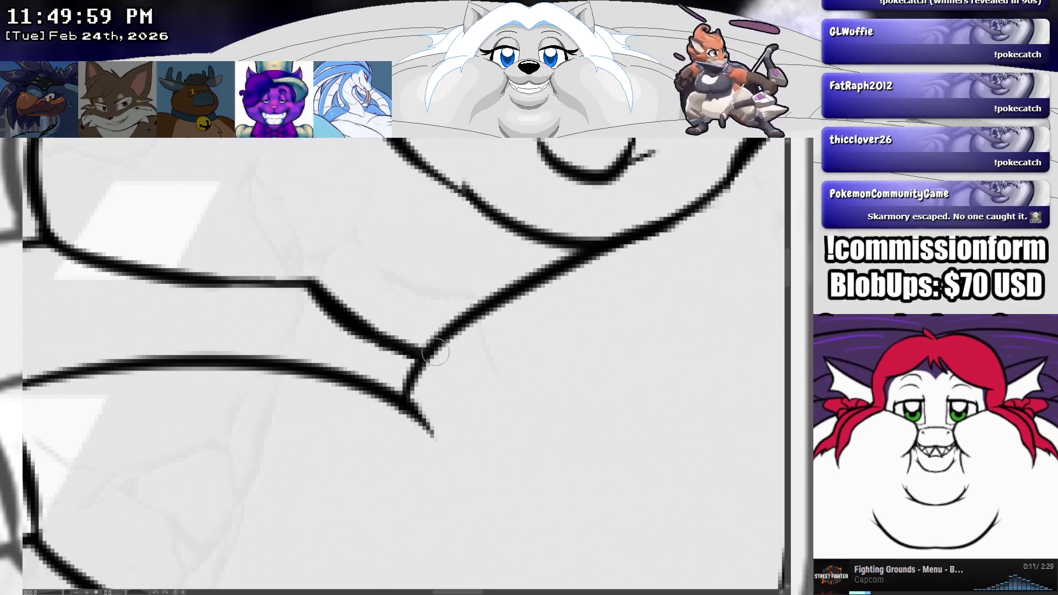
{"action": "scroll", "coordinate": [431, 334], "scroll_direction": "down", "scroll_amount": 10}
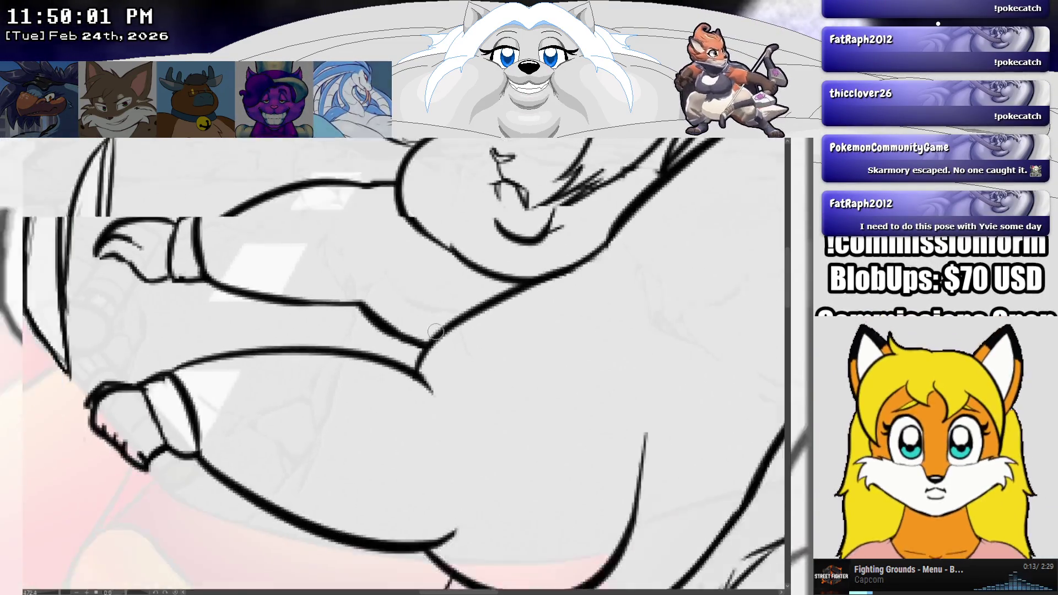
{"action": "scroll", "coordinate": [526, 358], "scroll_direction": "down", "scroll_amount": 2}
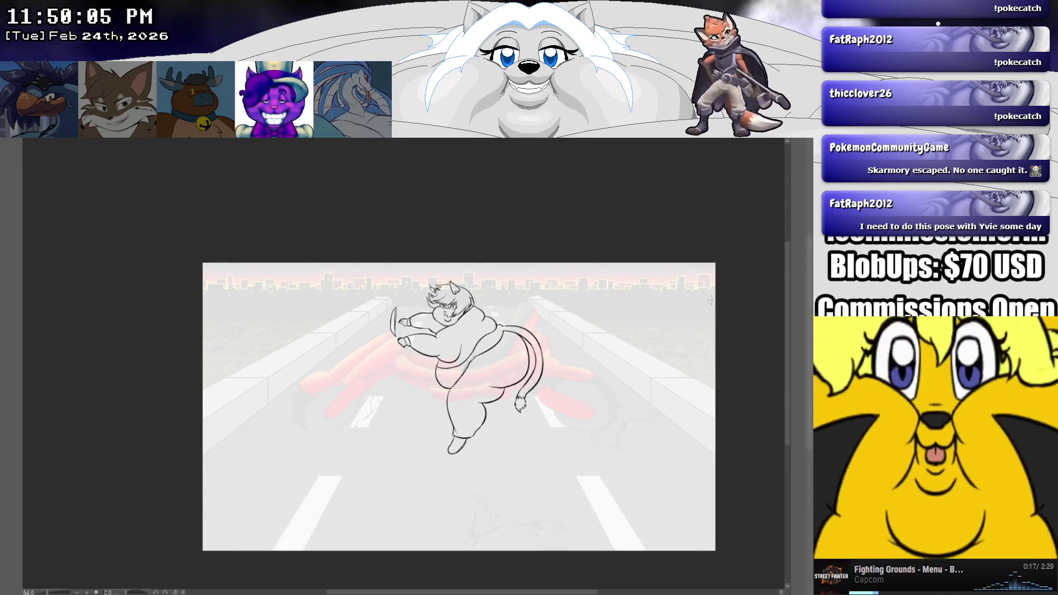
{"action": "mouse_move", "coordinate": [459, 406]}
{"action": "left_mouse_down"}
{"action": "mouse_move", "coordinate": [370, 403]}
{"action": "mouse_move", "coordinate": [363, 388]}
{"action": "left_mouse_up"}
{"action": "scroll", "coordinate": [381, 413], "scroll_direction": "up", "scroll_amount": 5}
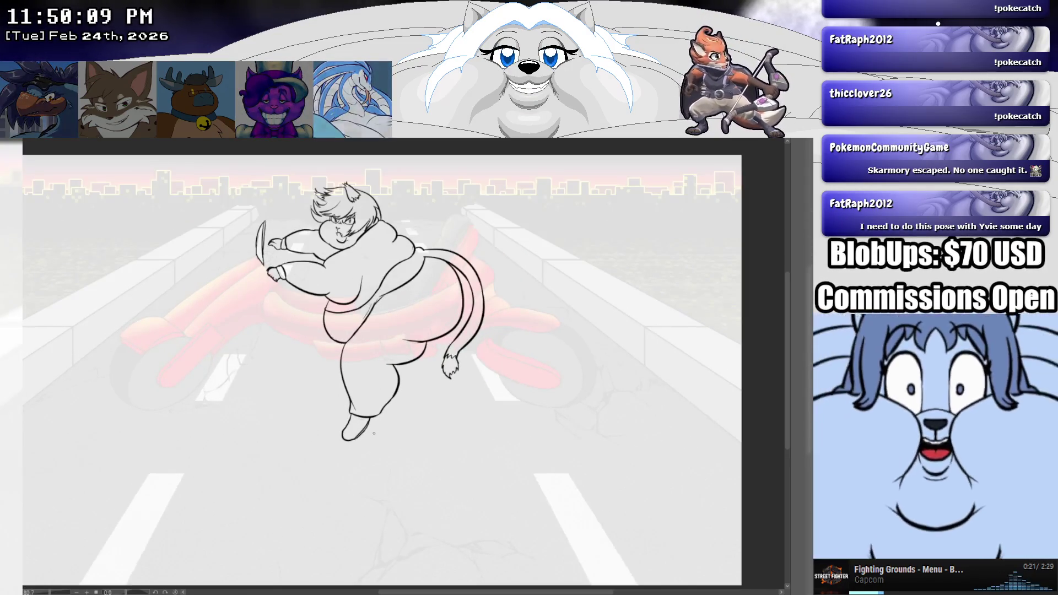
{"action": "scroll", "coordinate": [377, 427], "scroll_direction": "up", "scroll_amount": 1}
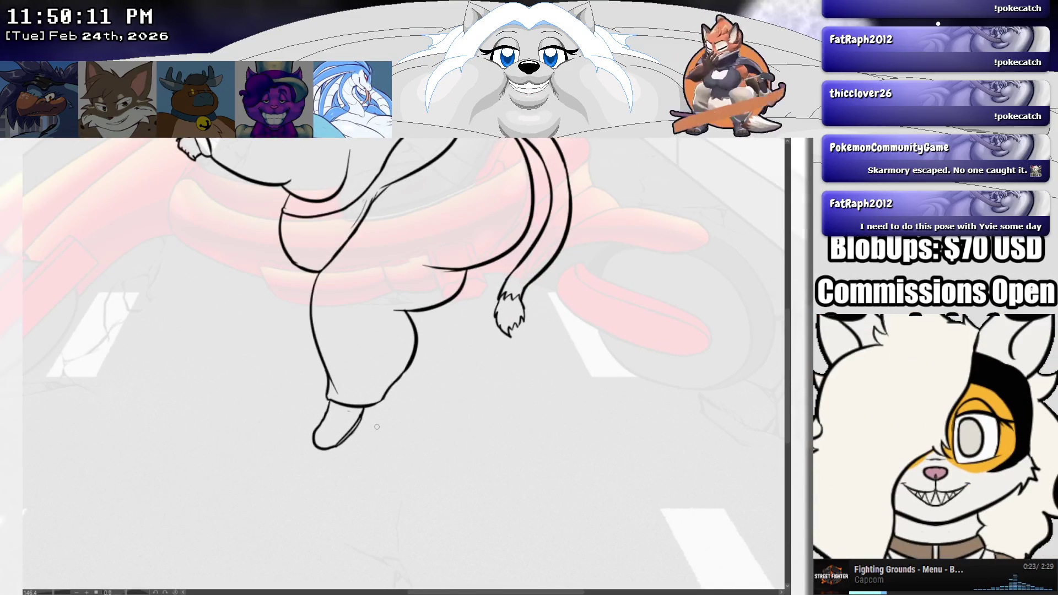
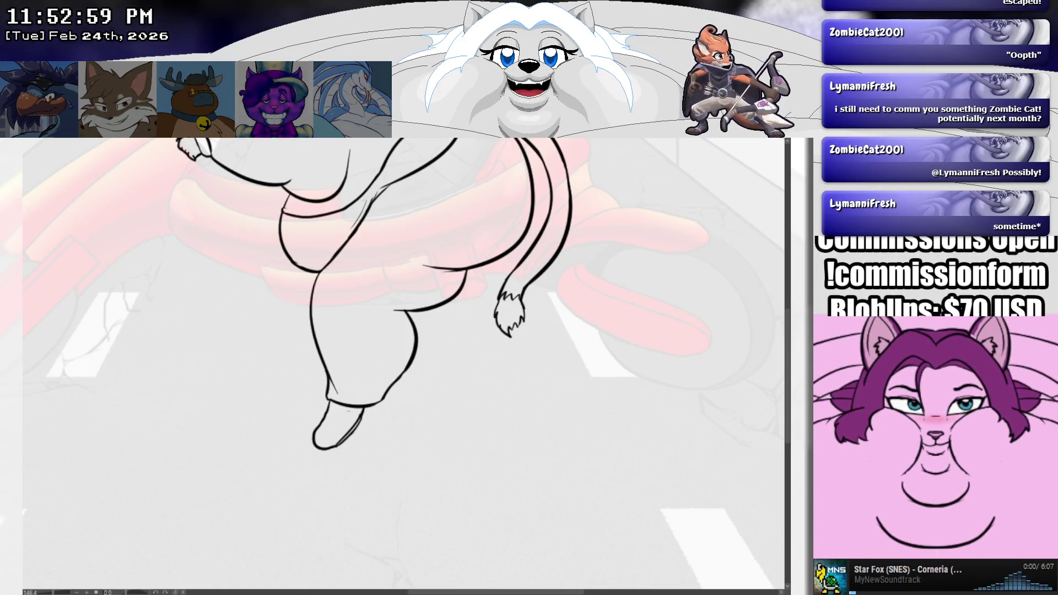
Step: Switch from the lineart canvas to the open Alopex DLC banner document
{"action": "scroll", "coordinate": [292, 221], "scroll_direction": "down", "scroll_amount": 2}
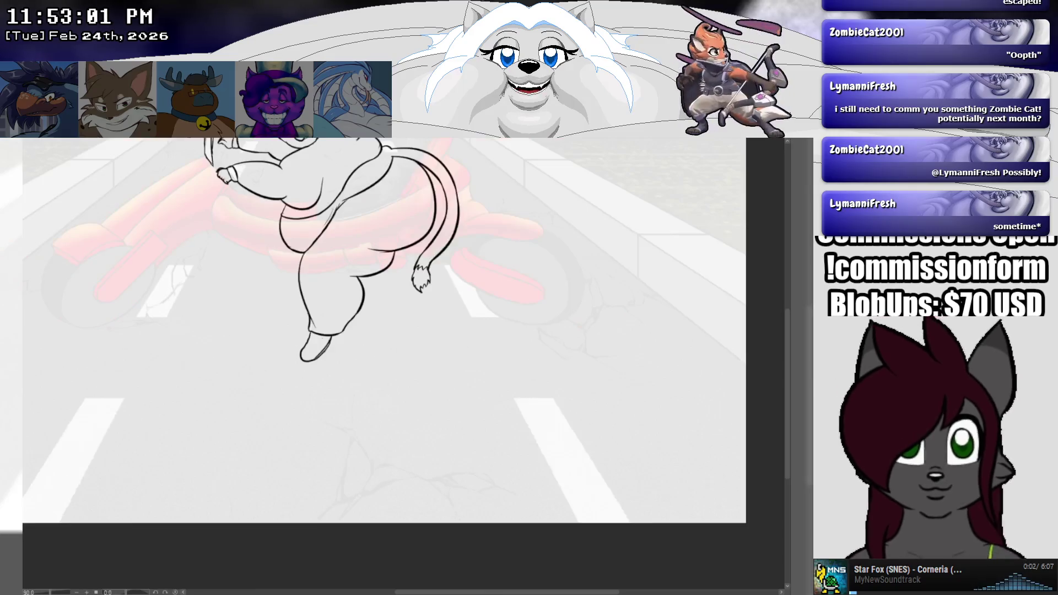
{"action": "scroll", "coordinate": [283, 199], "scroll_direction": "up", "scroll_amount": 5}
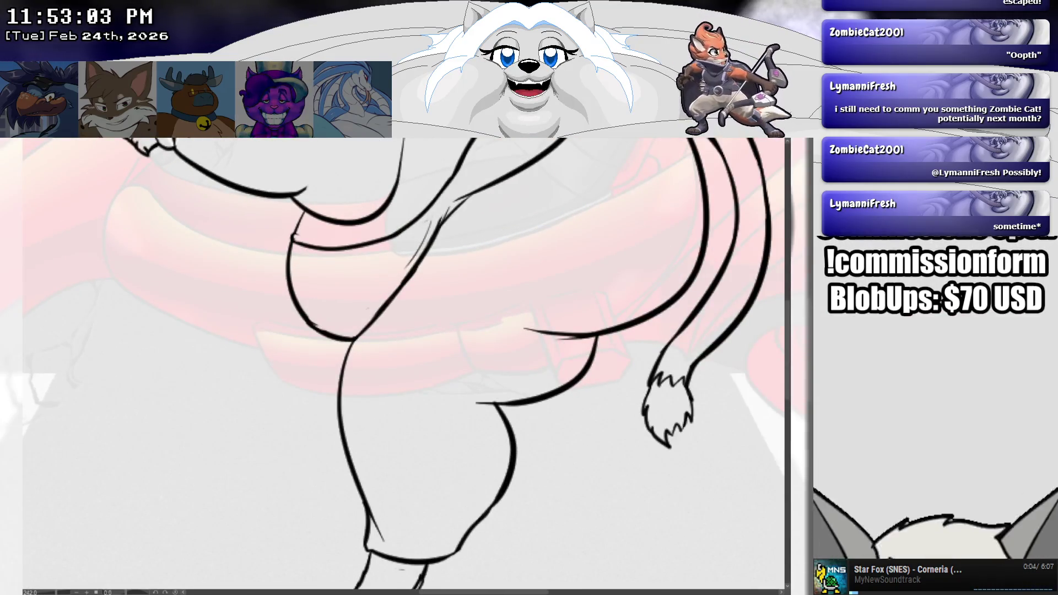
{"action": "scroll", "coordinate": [311, 277], "scroll_direction": "up", "scroll_amount": 3}
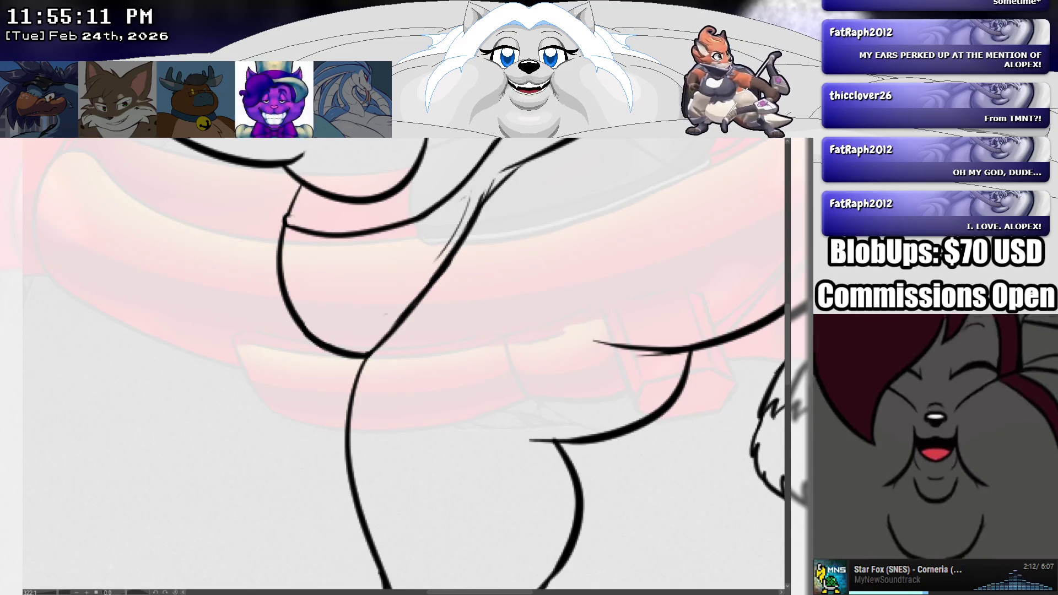
{"action": "key", "text": "ctrl+Tab"}
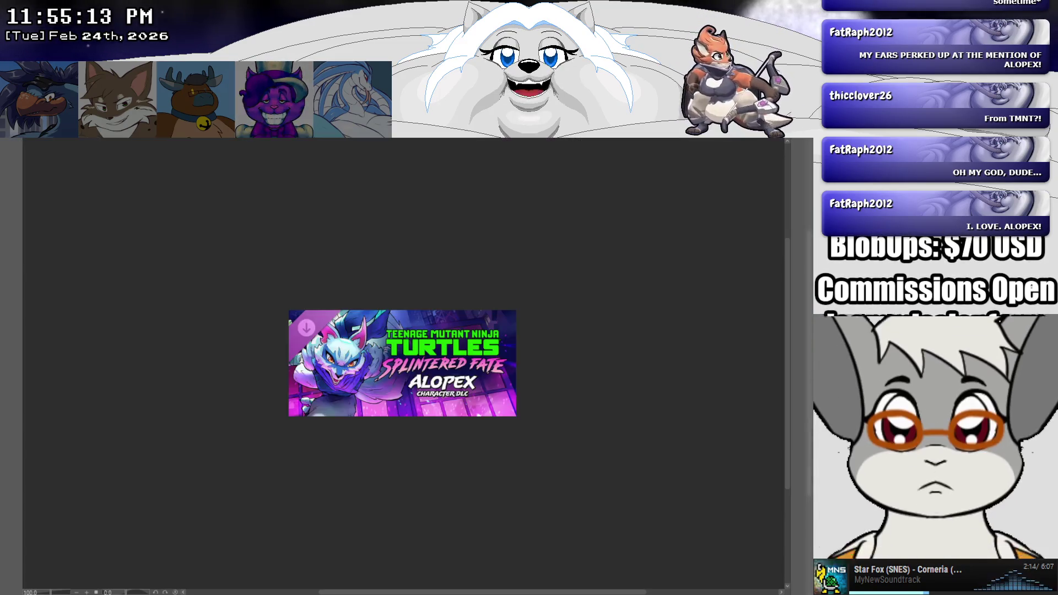
Step: Zoom into the Alopex banner, then return to the leaping-character lineart canvas
{"action": "scroll", "coordinate": [397, 347], "scroll_direction": "up", "scroll_amount": 2}
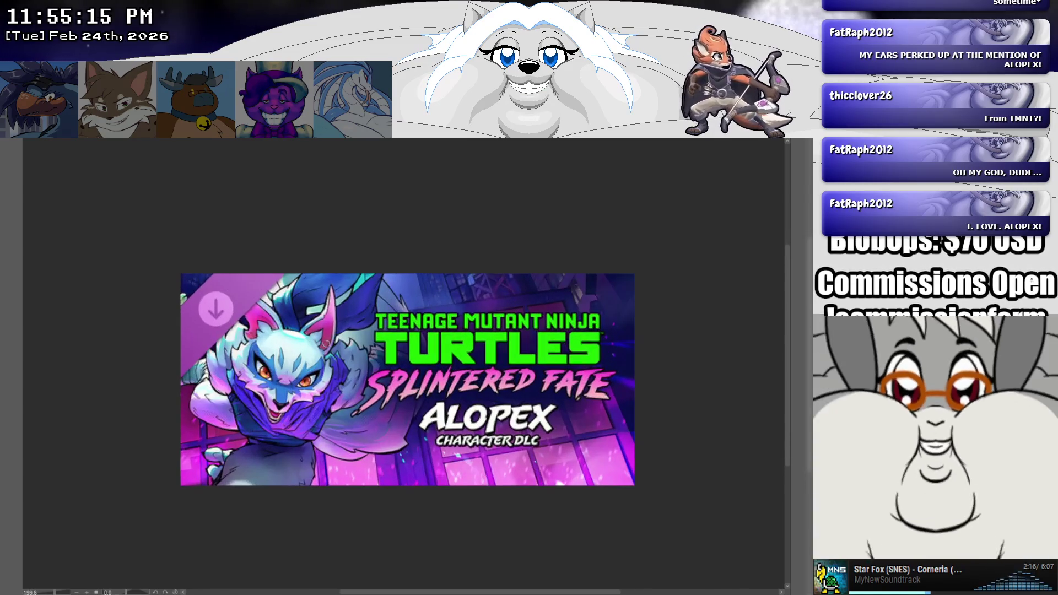
{"action": "scroll", "coordinate": [335, 347], "scroll_direction": "up", "scroll_amount": 1}
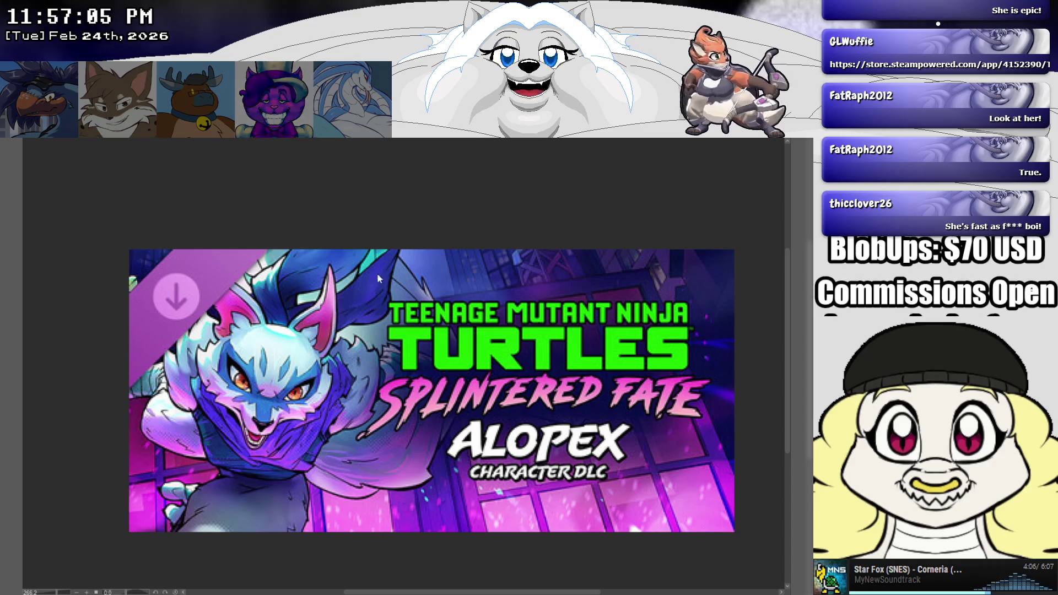
{"action": "key", "text": "ctrl+Tab"}
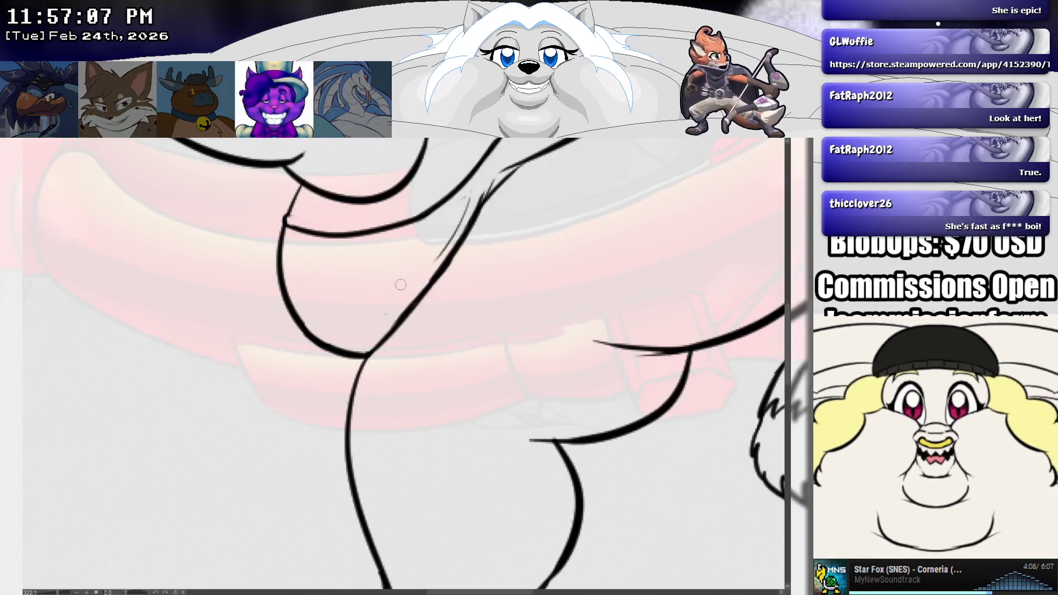
Step: Centre the whole drawing and undo to restore the character sketch over the road scene
{"action": "scroll", "coordinate": [335, 254], "scroll_direction": "down", "scroll_amount": 4}
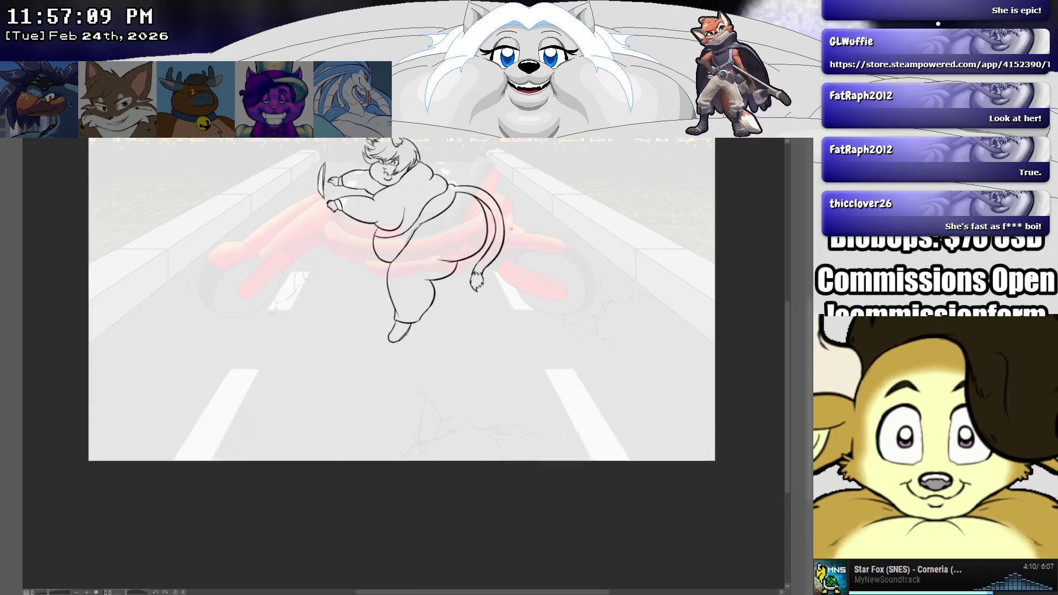
{"action": "left_click_drag", "start_coordinate": [509, 99], "coordinate": [493, 198]}
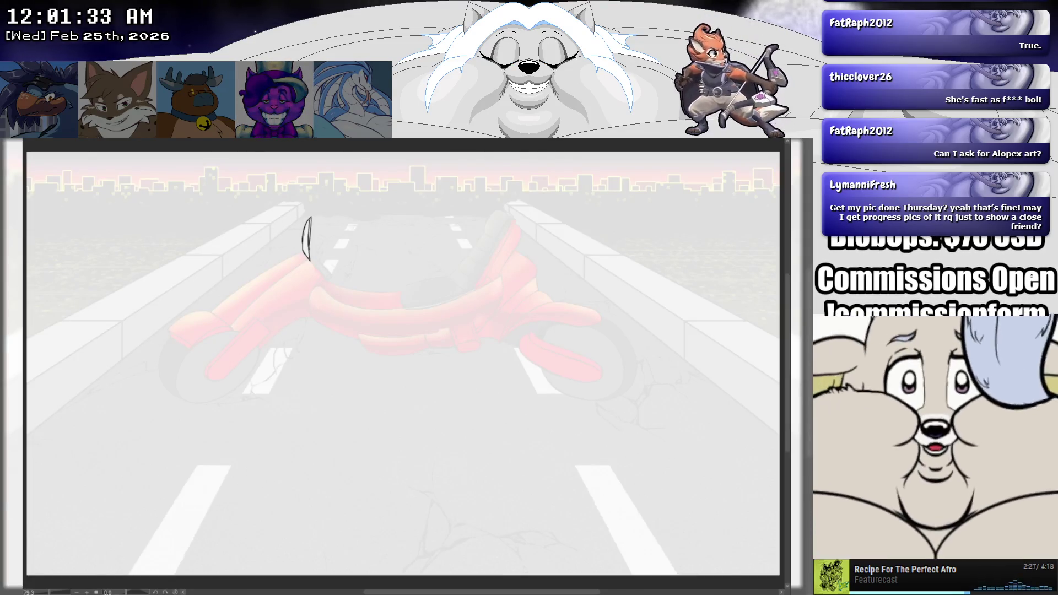
{"action": "key", "text": "ctrl+z"}
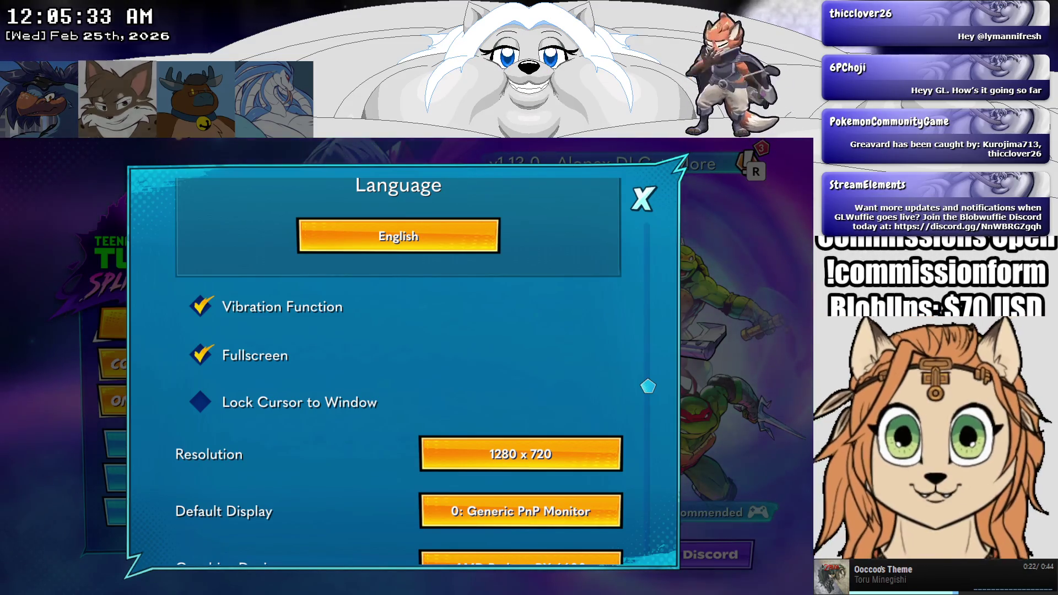
Step: Close the Options screen and open SAVE SLOTS from the title menu
{"action": "left_click", "coordinate": [643, 199]}
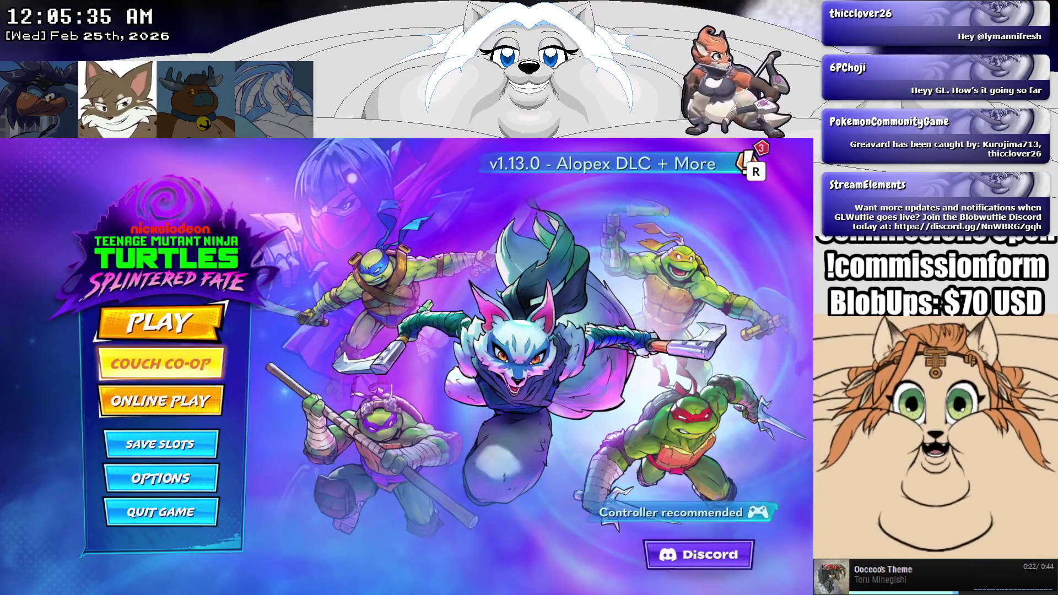
{"action": "key", "text": "Down"}
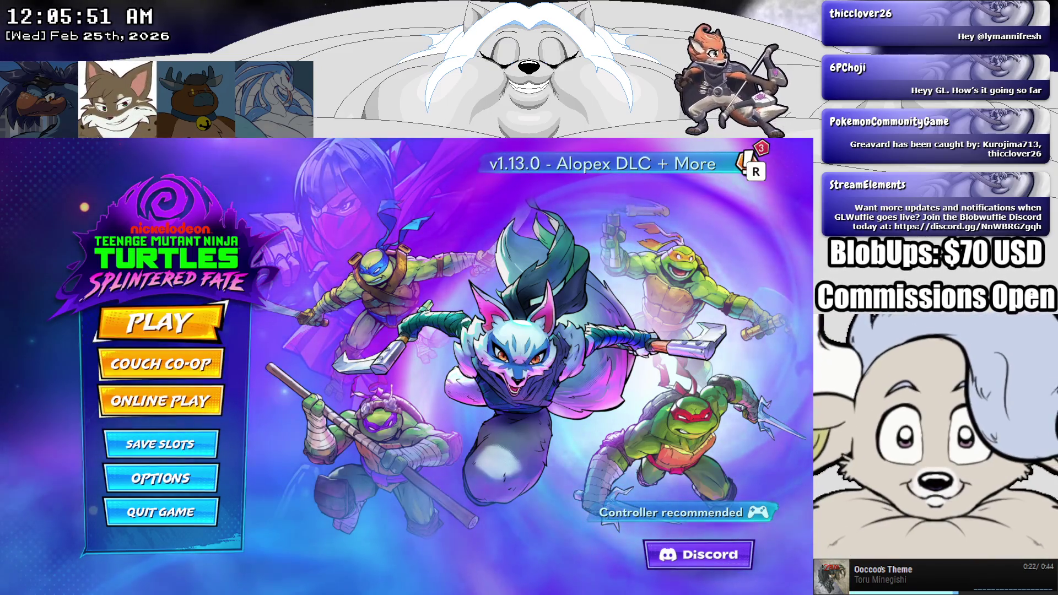
{"action": "key", "text": "Down"}
{"action": "key", "text": "Down"}
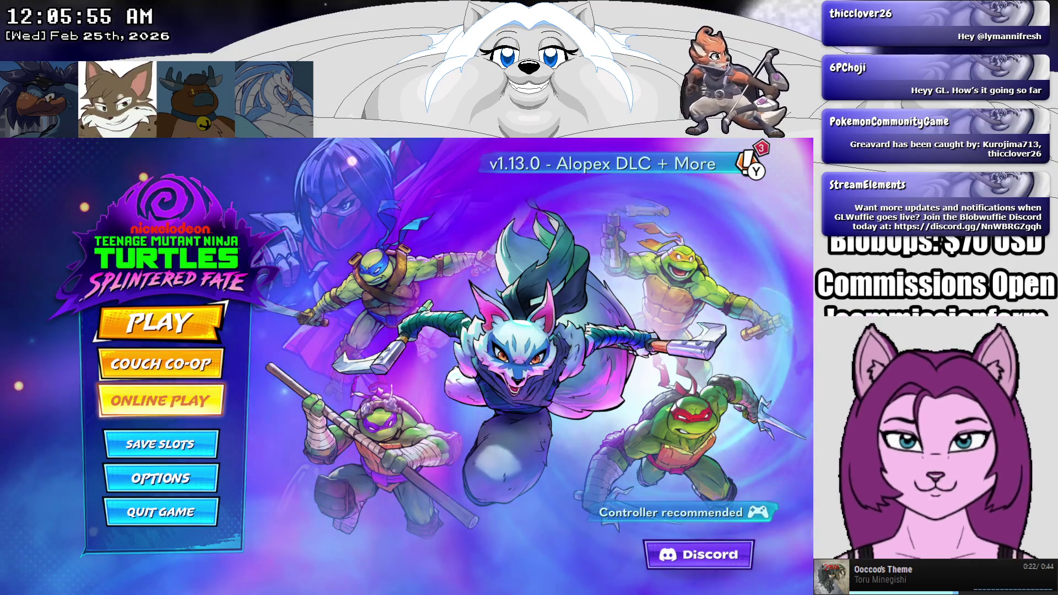
{"action": "key", "text": "Down"}
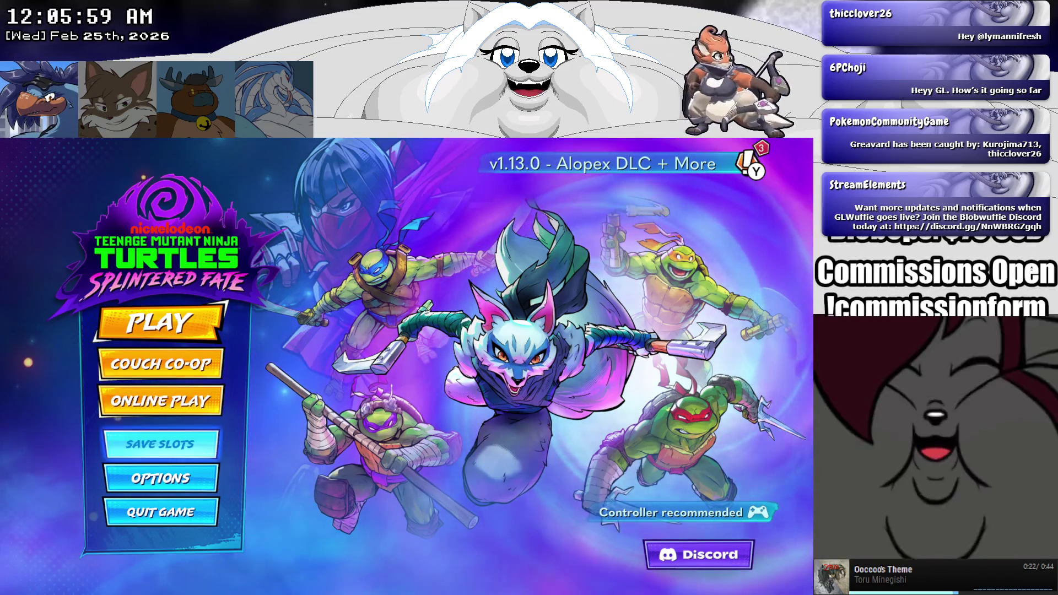
{"action": "key", "text": "Return"}
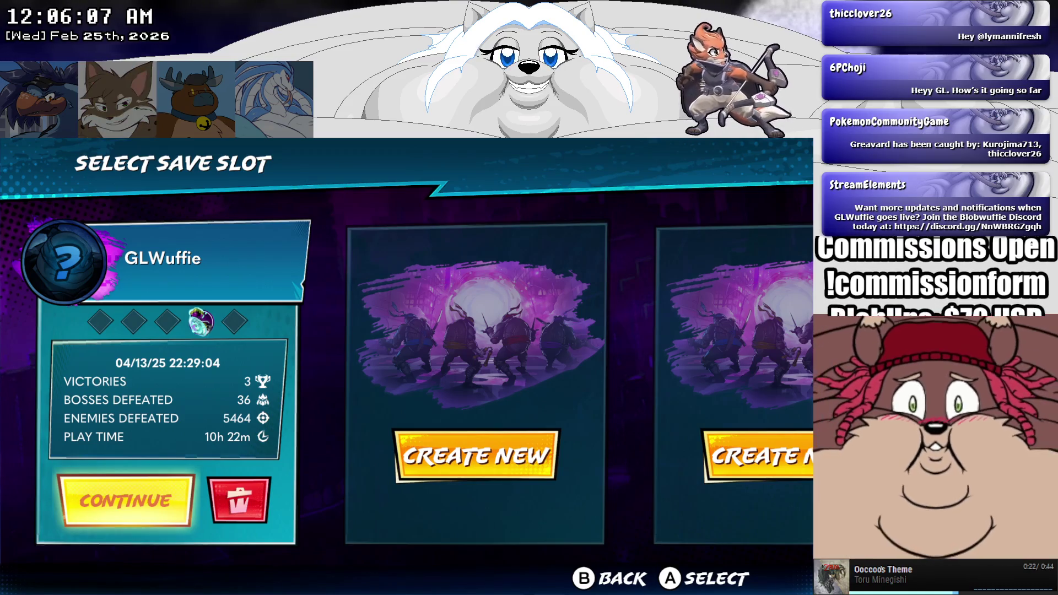
Step: Back out of the save slots to the title menu and select ONLINE PLAY
{"action": "key", "text": "Escape"}
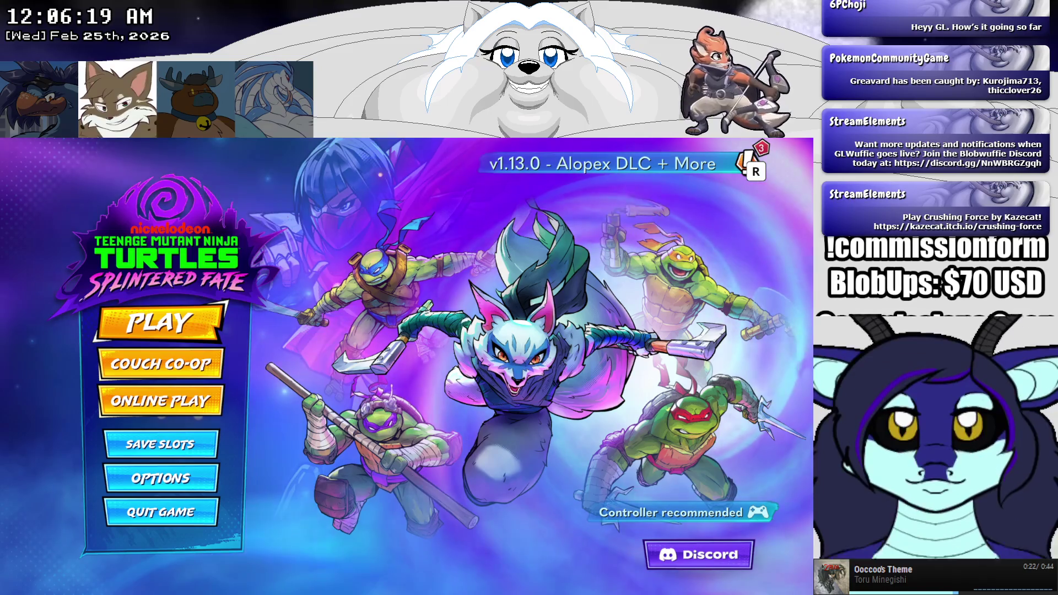
{"action": "key", "text": "Down"}
{"action": "key", "text": "Down"}
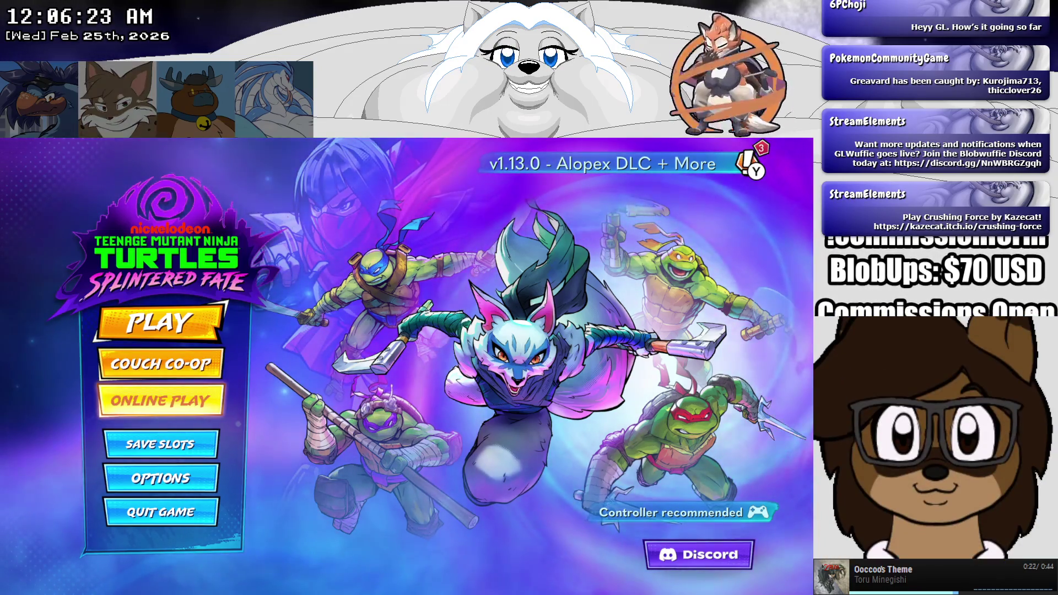
{"action": "key", "text": "Return"}
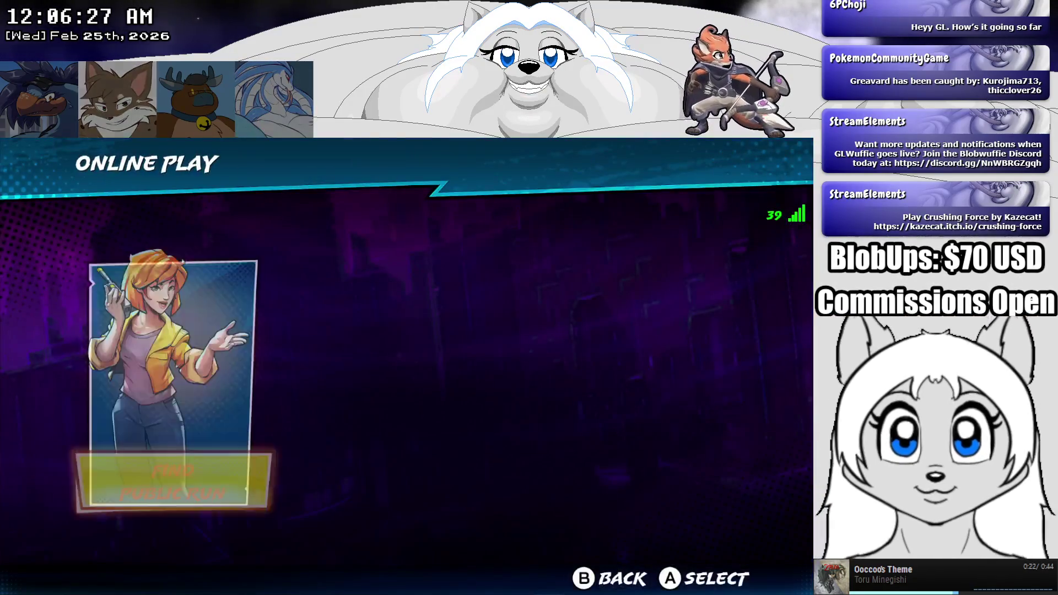
Step: Choose Create Private Run in Online Play and browse the roster to Alopex
{"action": "key", "text": "Right"}
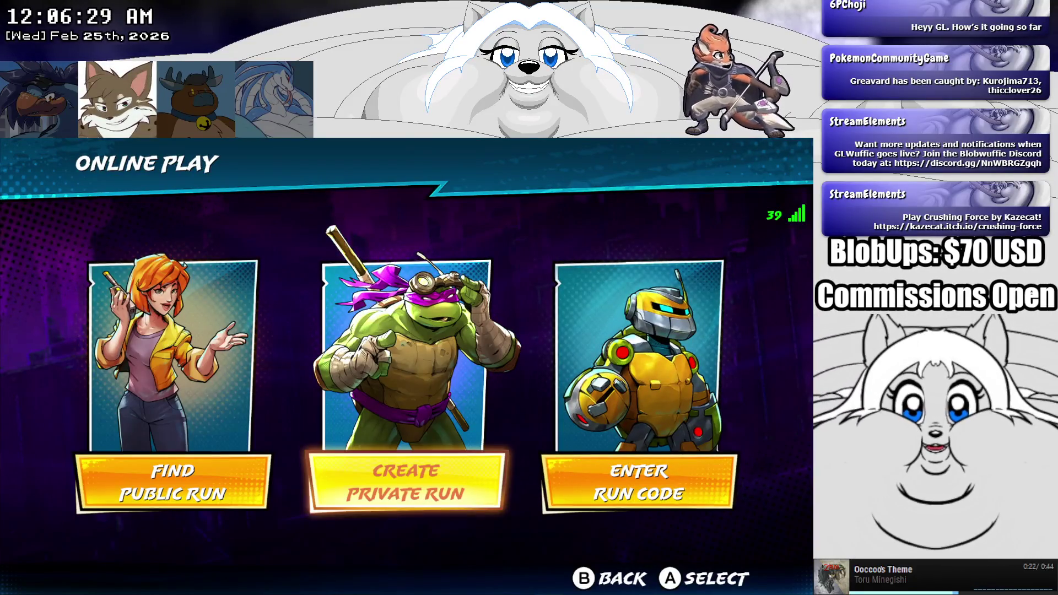
{"action": "key", "text": "Right"}
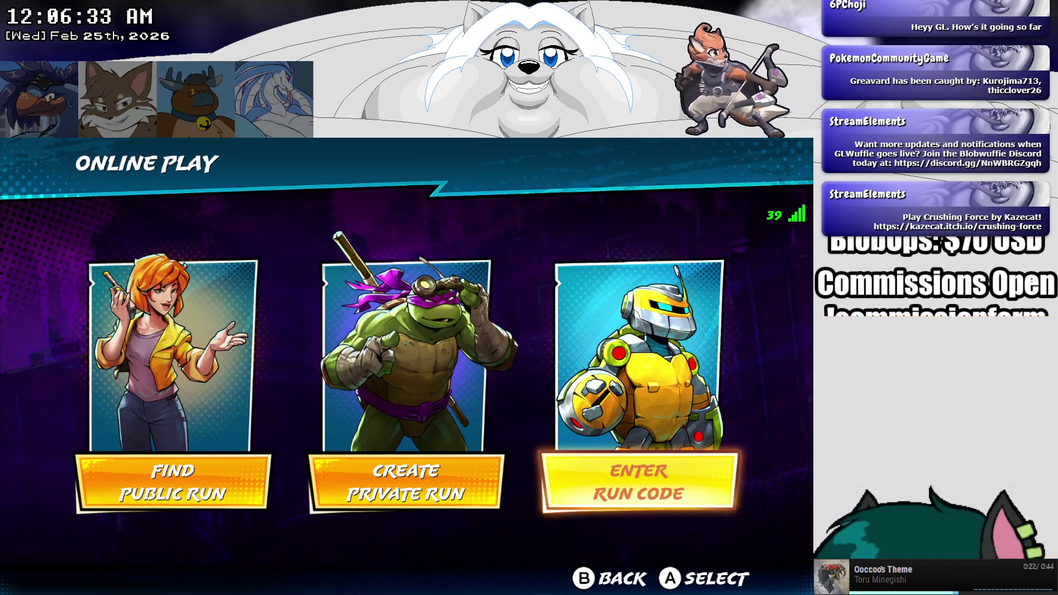
{"action": "key", "text": "Right"}
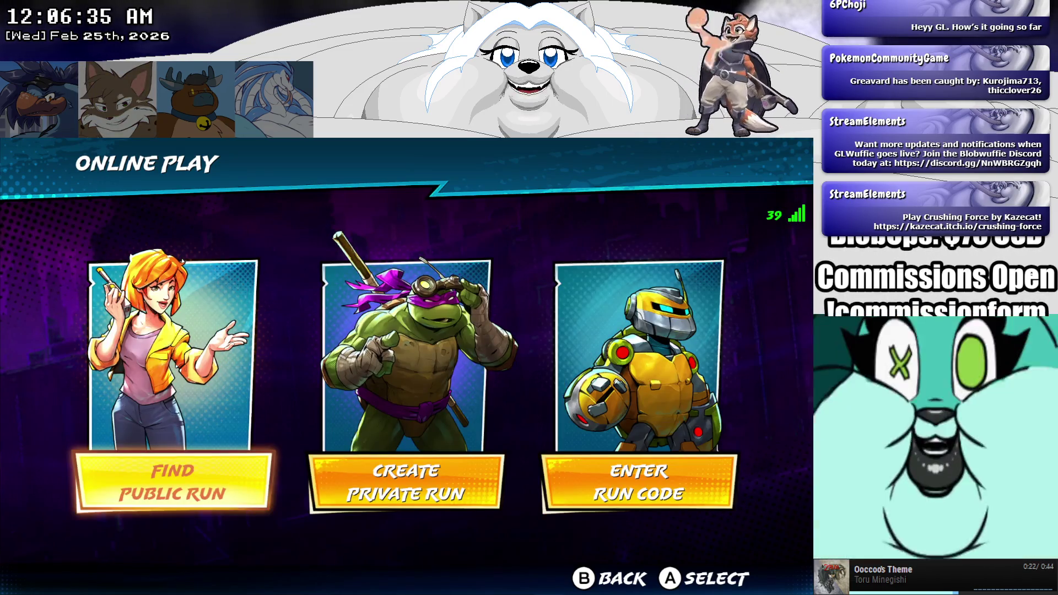
{"action": "key", "text": "Right"}
{"action": "key", "text": "Right"}
{"action": "key", "text": "Left"}
{"action": "key", "text": "Left"}
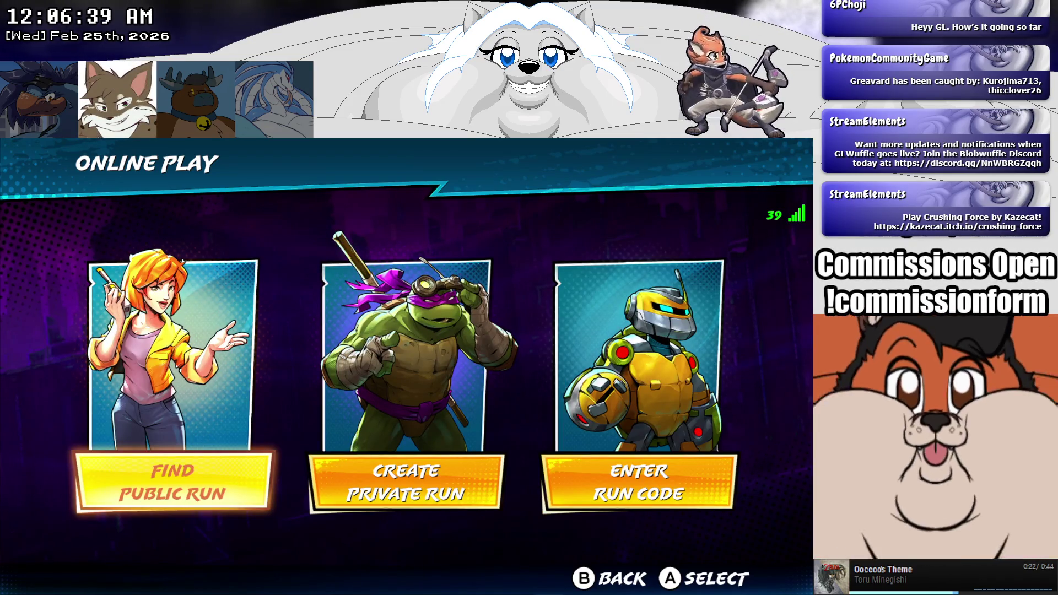
{"action": "key", "text": "Right"}
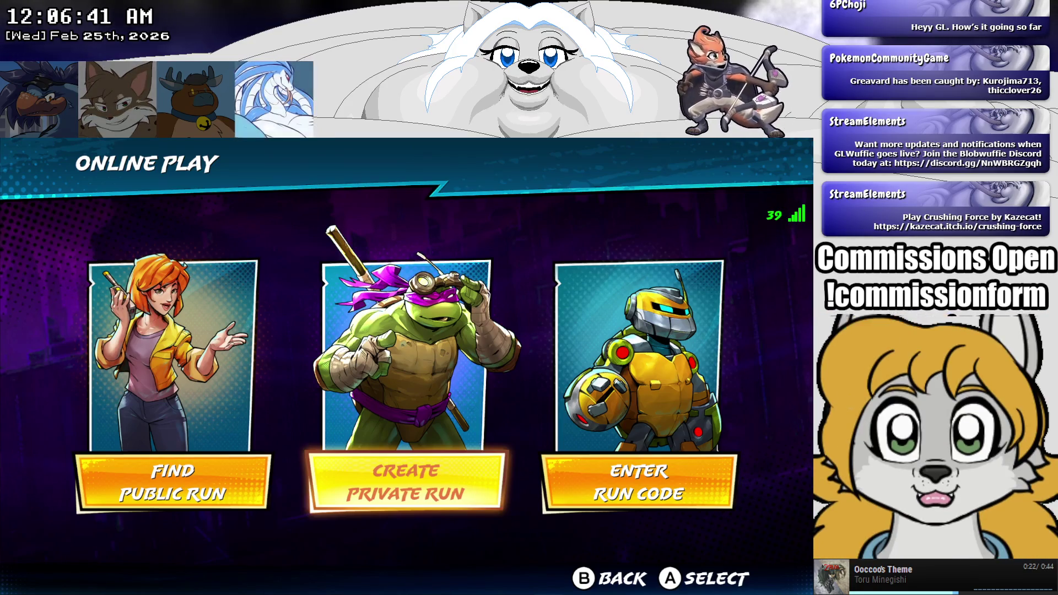
{"action": "key", "text": "Return"}
{"action": "key", "text": "Right"}
{"action": "key", "text": "Right"}
{"action": "key", "text": "Right"}
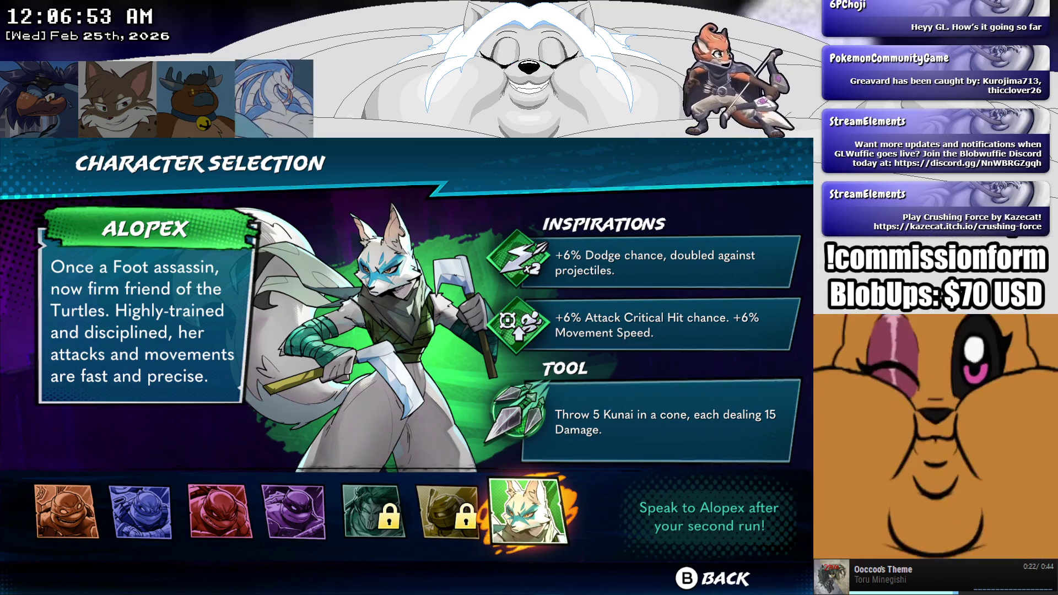
Step: Compare Casey, Metalhead, Donatello, Michelangelo and Leonardo details on the character screen
{"action": "key", "text": "Left"}
{"action": "key", "text": "Left"}
{"action": "key", "text": "Left"}
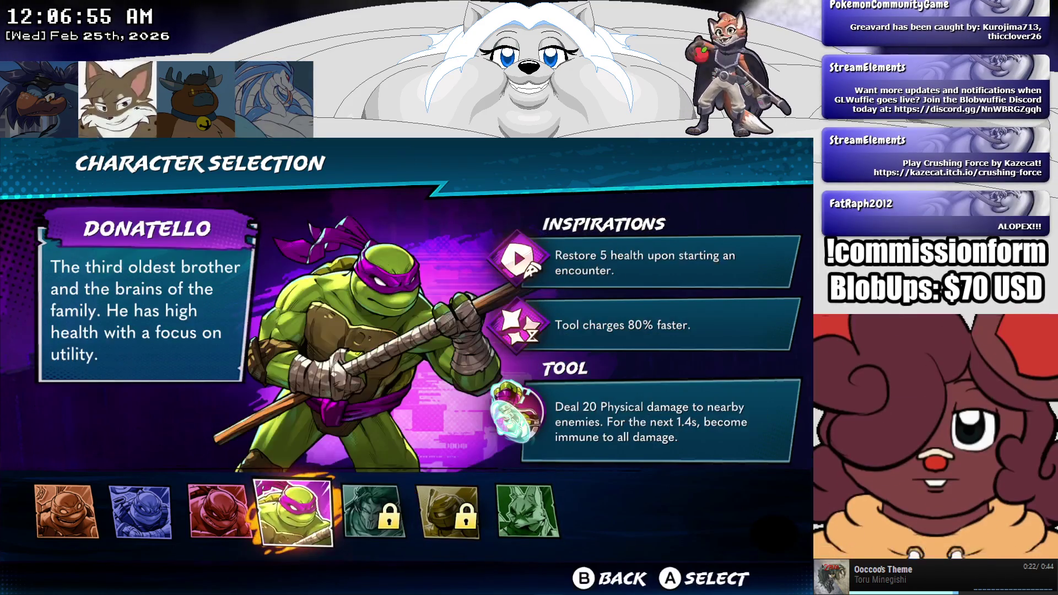
{"action": "key", "text": "Right"}
{"action": "key", "text": "Right"}
{"action": "key", "text": "Right"}
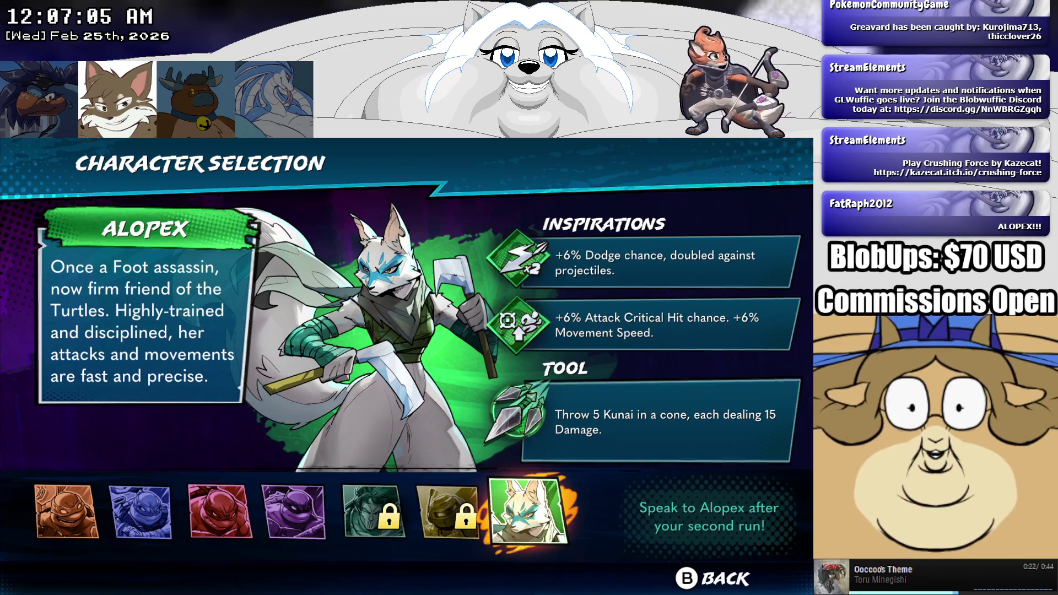
{"action": "key", "text": "Left"}
{"action": "key", "text": "Left"}
{"action": "key", "text": "Left"}
{"action": "key", "text": "Left"}
{"action": "key", "text": "Left"}
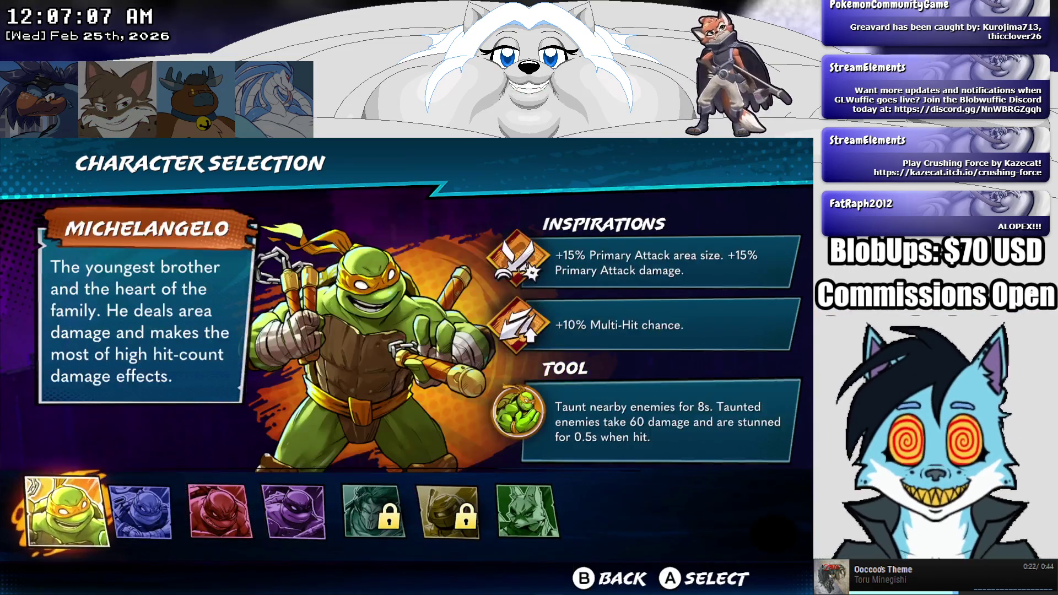
{"action": "key", "text": "Right"}
{"action": "key", "text": "Right"}
{"action": "key", "text": "Right"}
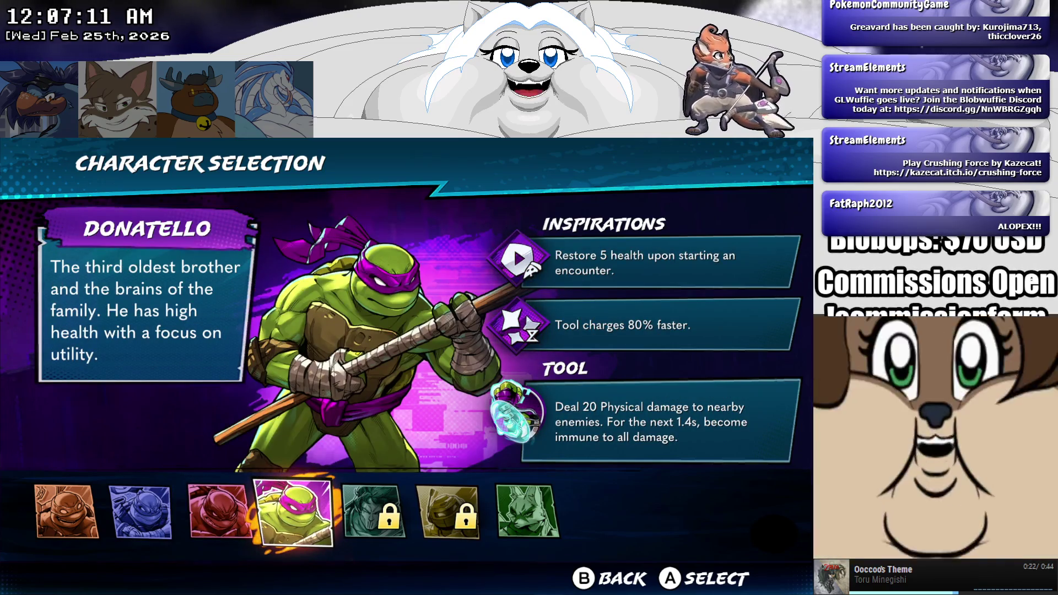
{"action": "key", "text": "Left"}
{"action": "key", "text": "Left"}
{"action": "key", "text": "Left"}
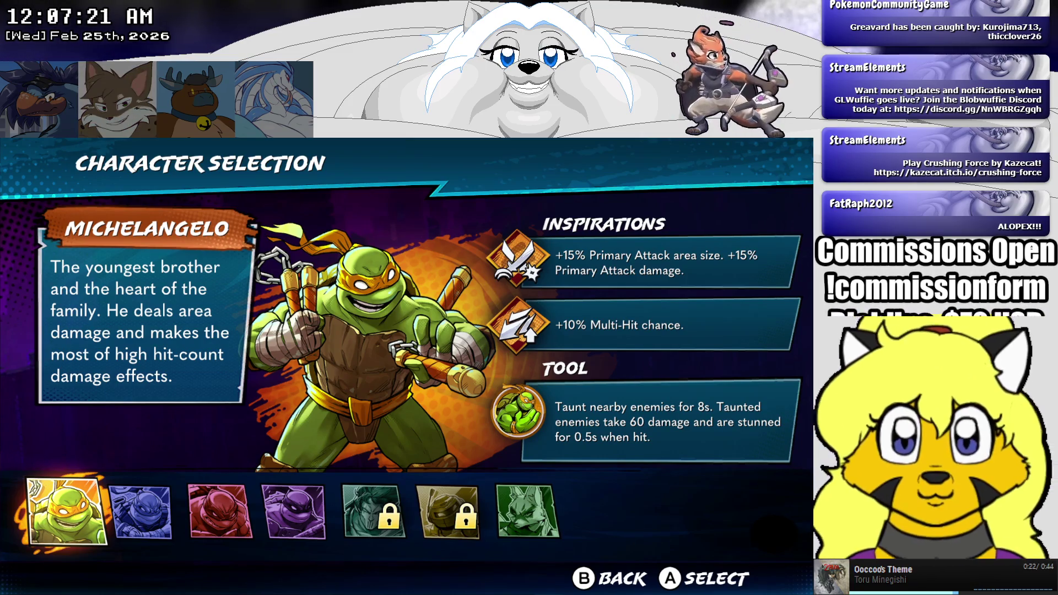
{"action": "key", "text": "Right"}
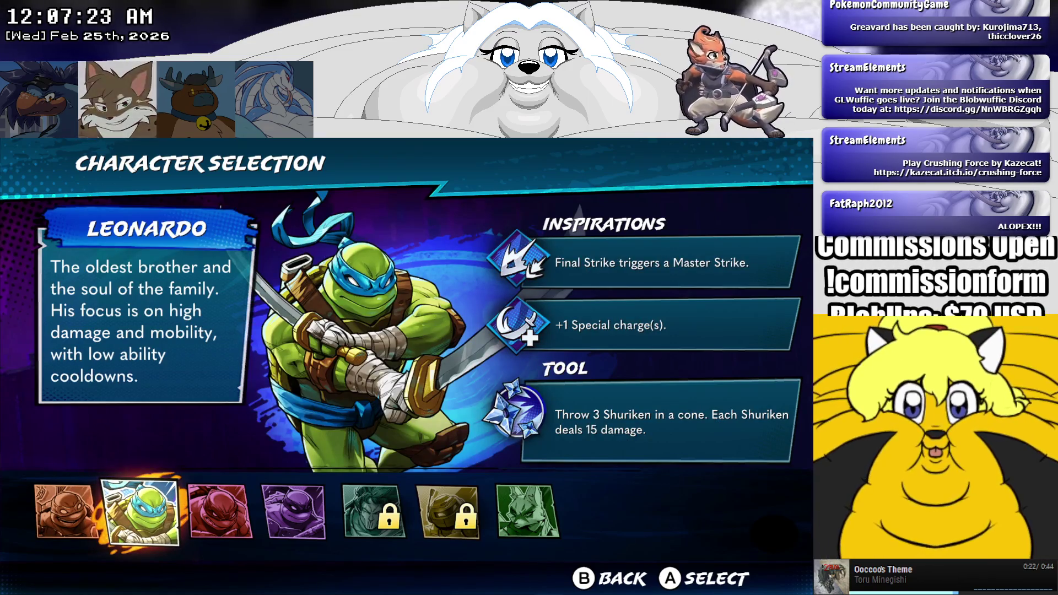
{"action": "key", "text": "Right"}
{"action": "key", "text": "Right"}
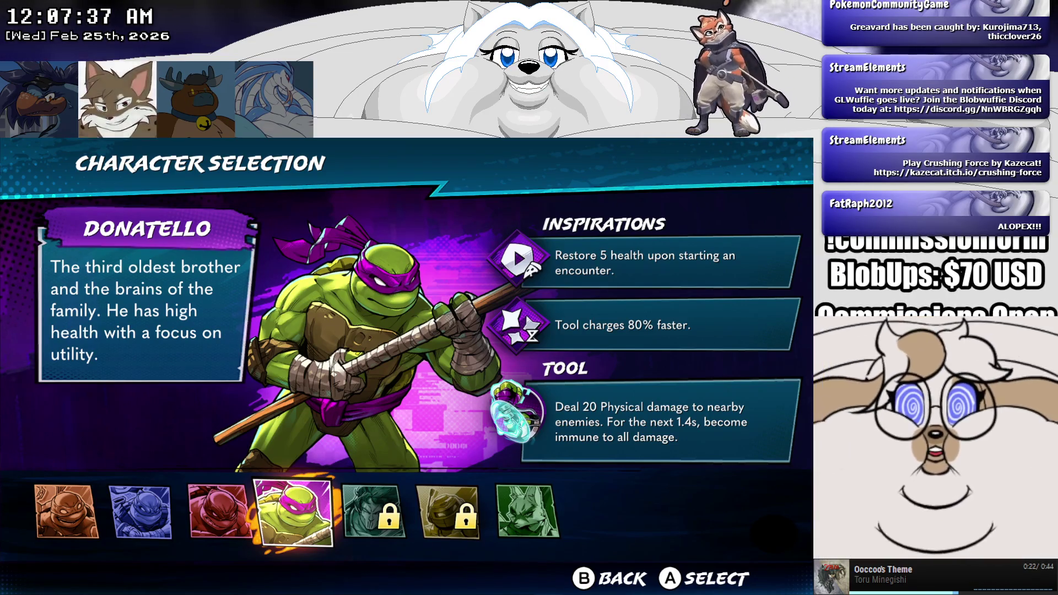
{"action": "key", "text": "Left"}
{"action": "key", "text": "Left"}
{"action": "key", "text": "Left"}
Step: Flip through Leonardo, Raphael and Donatello, settling back on Michelangelo to start the run
{"action": "key", "text": "Right"}
{"action": "key", "text": "Right"}
{"action": "key", "text": "Right"}
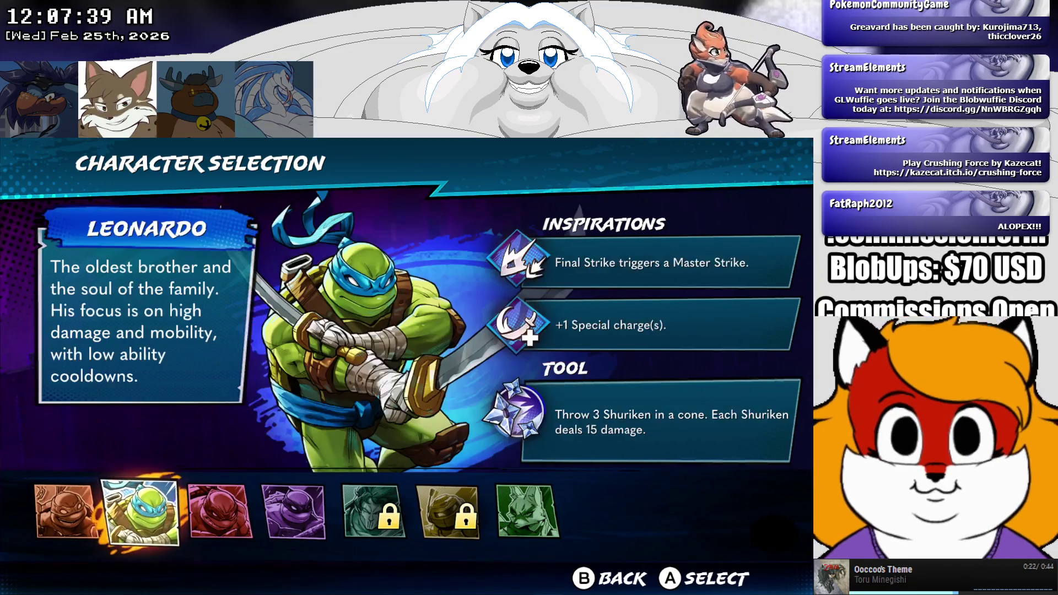
{"action": "key", "text": "Left"}
{"action": "key", "text": "Left"}
{"action": "key", "text": "Left"}
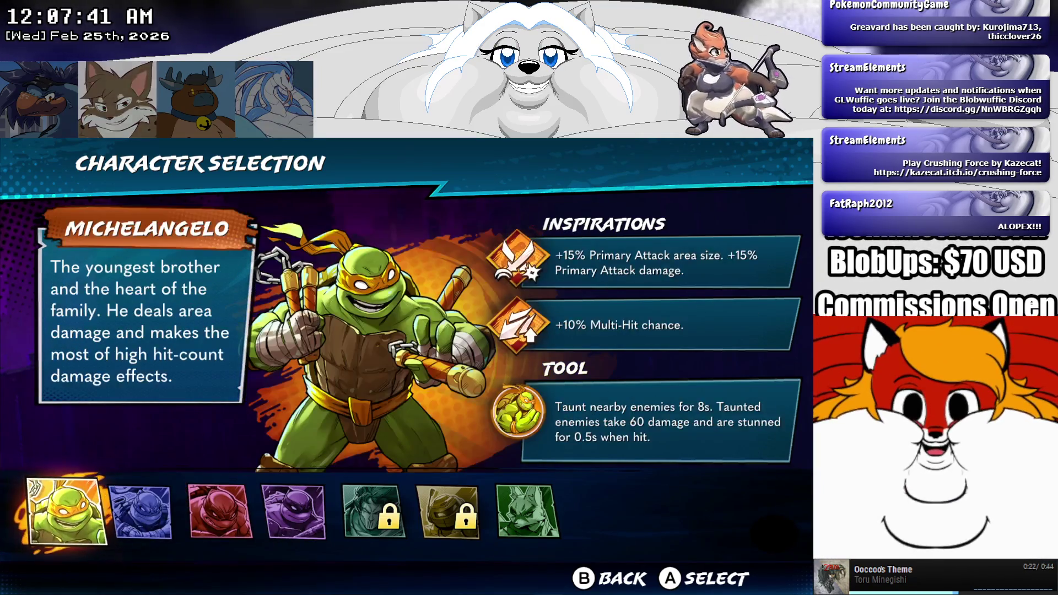
{"action": "key", "text": "Right"}
{"action": "key", "text": "Right"}
{"action": "key", "text": "Right"}
{"action": "key", "text": "Left"}
{"action": "key", "text": "Left"}
{"action": "key", "text": "Left"}
{"action": "key", "text": "Right"}
{"action": "key", "text": "Right"}
{"action": "key", "text": "Right"}
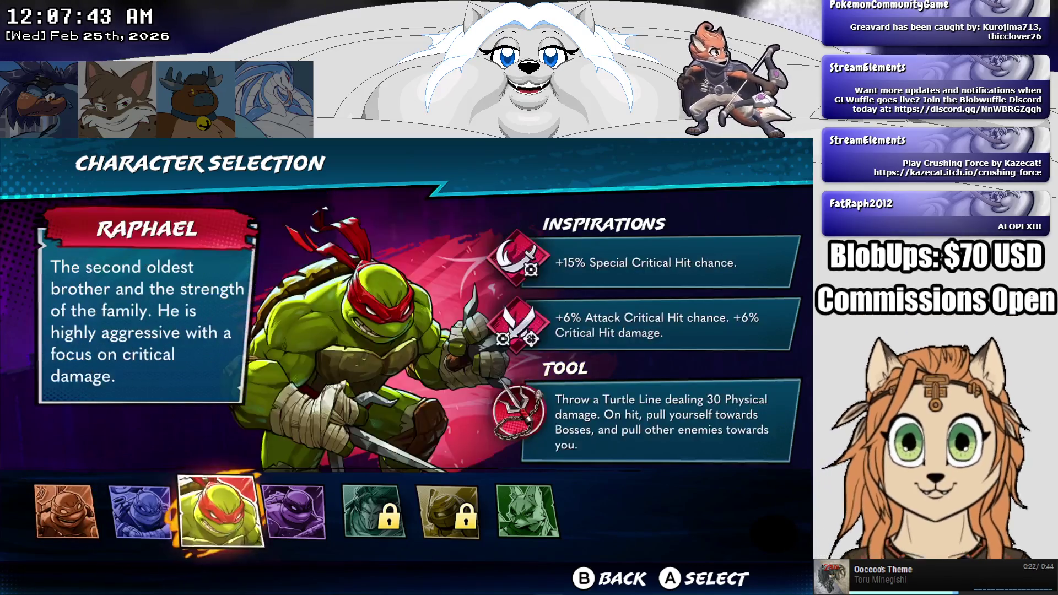
{"action": "key", "text": "Left"}
{"action": "key", "text": "Left"}
{"action": "key", "text": "Right"}
{"action": "key", "text": "Right"}
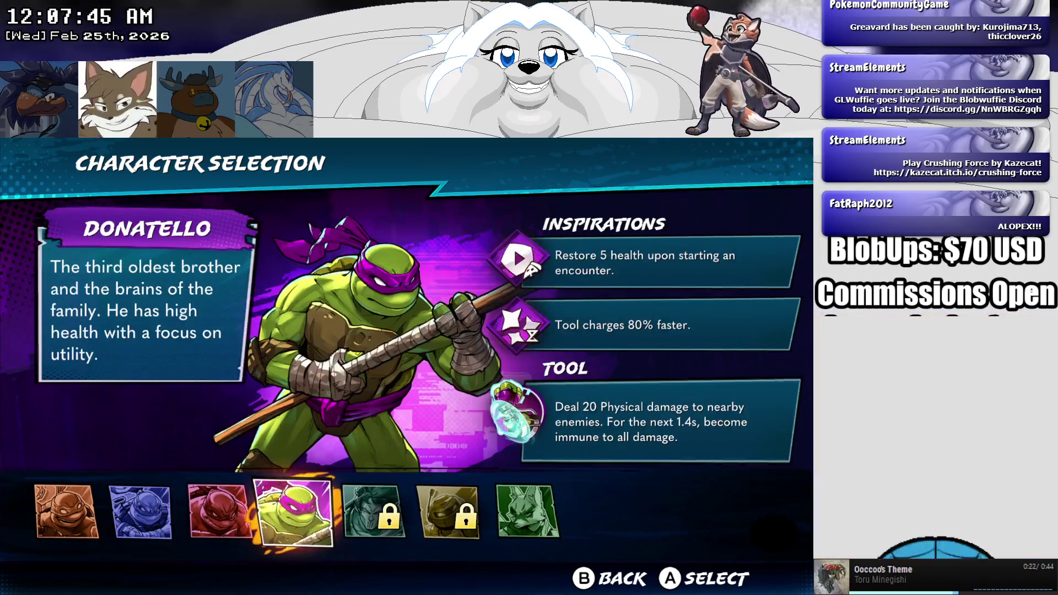
{"action": "key", "text": "Left"}
{"action": "key", "text": "Left"}
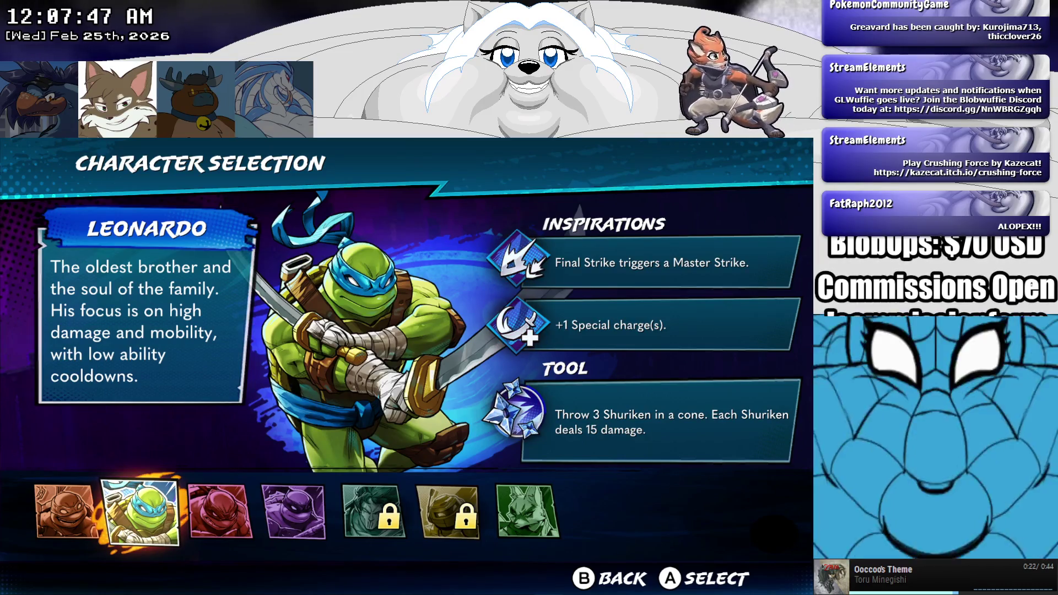
{"action": "key", "text": "Right"}
{"action": "key", "text": "Right"}
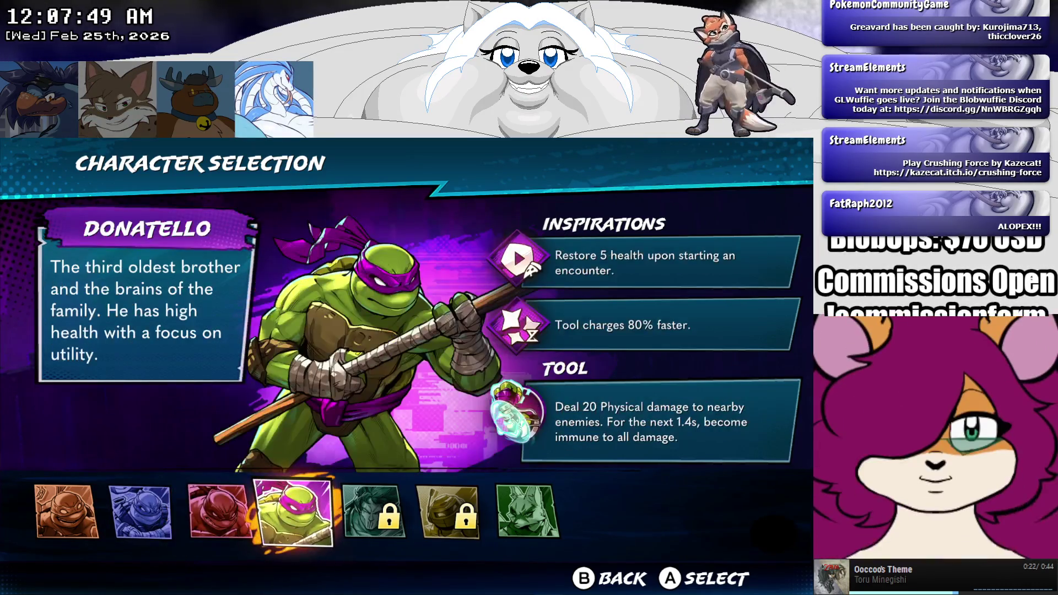
{"action": "key", "text": "Left"}
{"action": "key", "text": "Left"}
{"action": "key", "text": "Left"}
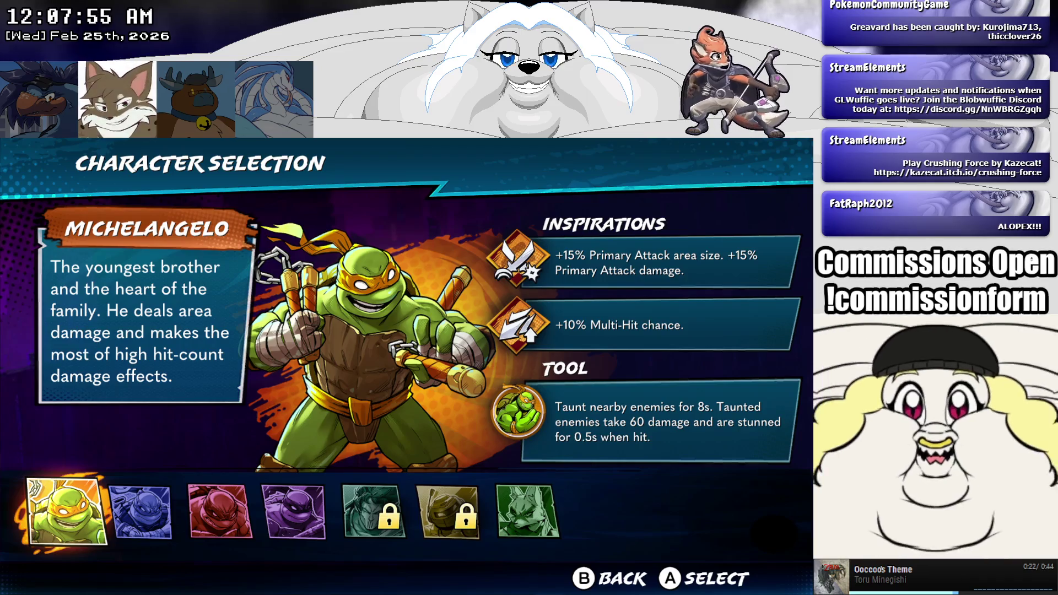
{"action": "key", "text": "Right"}
{"action": "key", "text": "Right"}
{"action": "key", "text": "Right"}
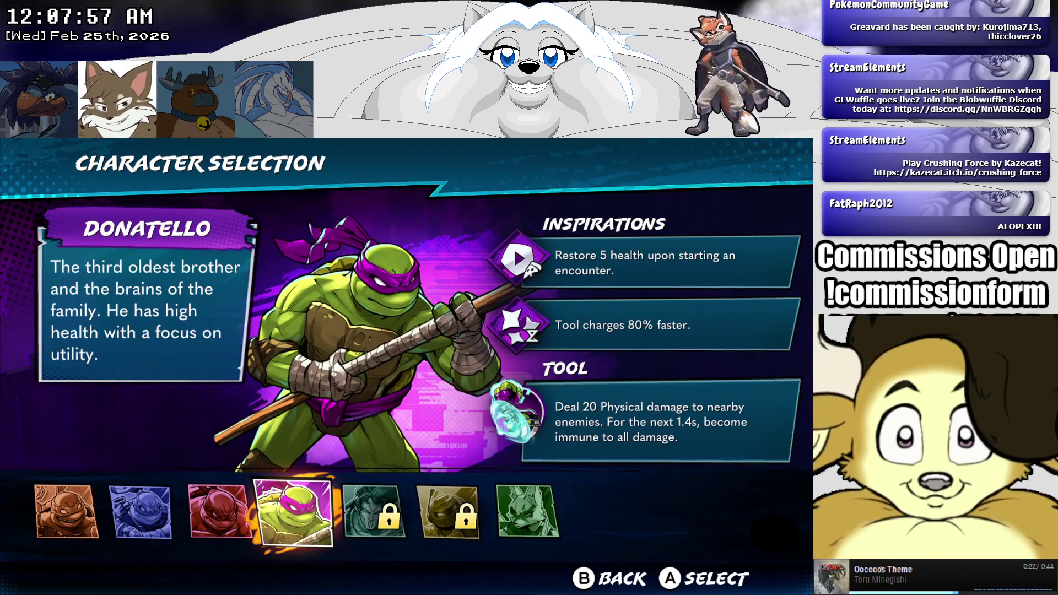
{"action": "key", "text": "Left"}
{"action": "key", "text": "Left"}
{"action": "key", "text": "Left"}
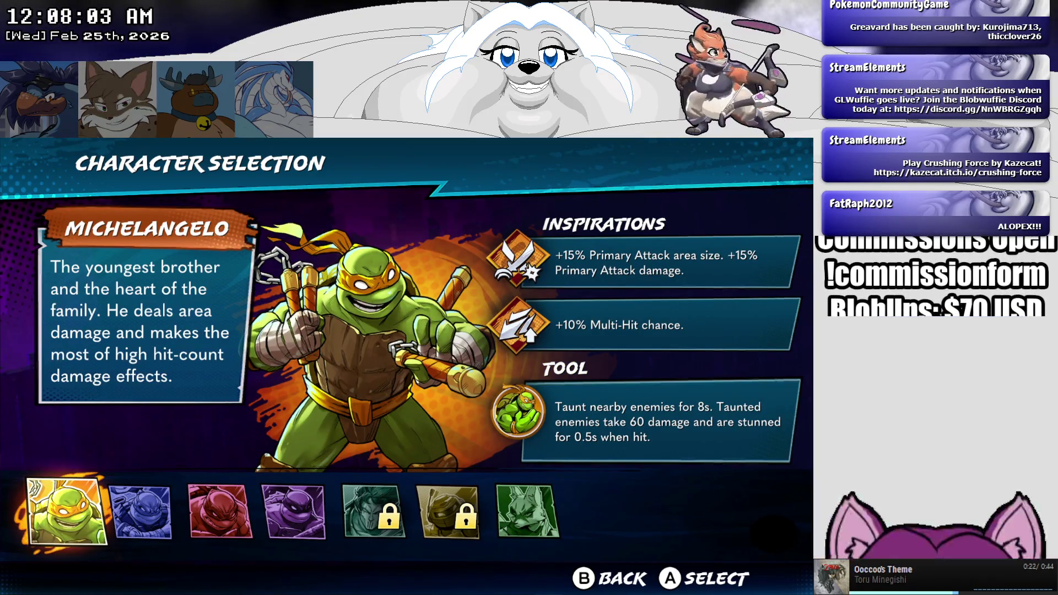
{"action": "key", "text": "Right"}
{"action": "key", "text": "Right"}
{"action": "key", "text": "Right"}
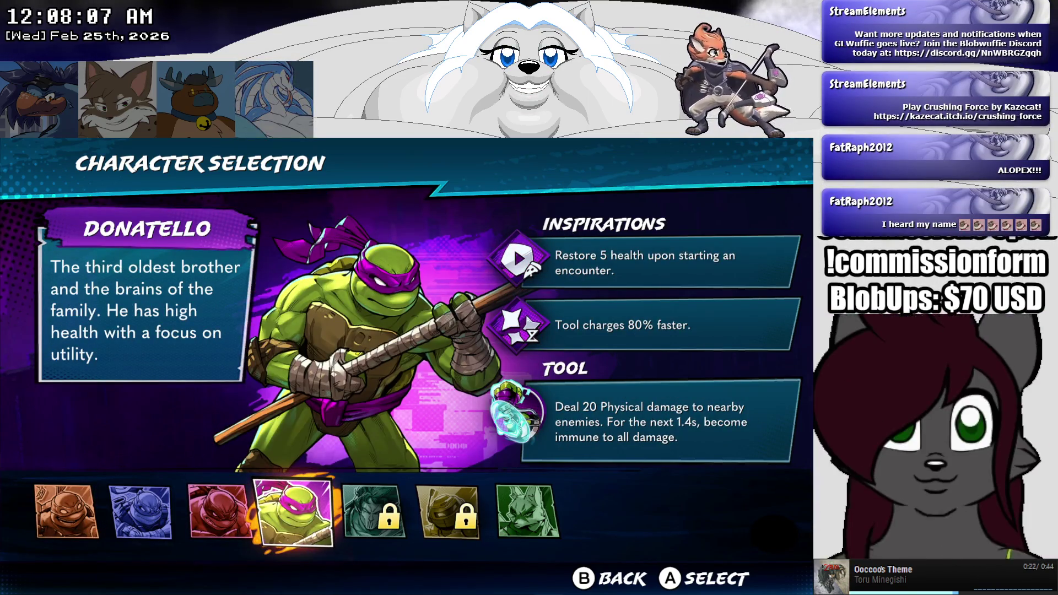
{"action": "key", "text": "Left"}
{"action": "key", "text": "Left"}
{"action": "key", "text": "Left"}
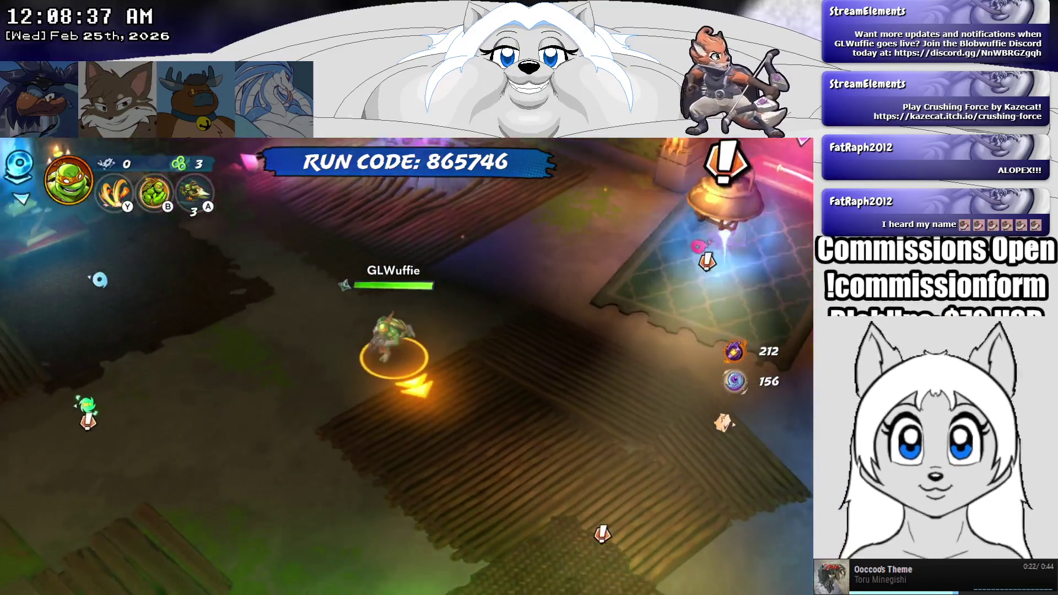
Step: Walk Michelangelo across the Lair to April and start talking with her
{"action": "key", "text": "Escape"}
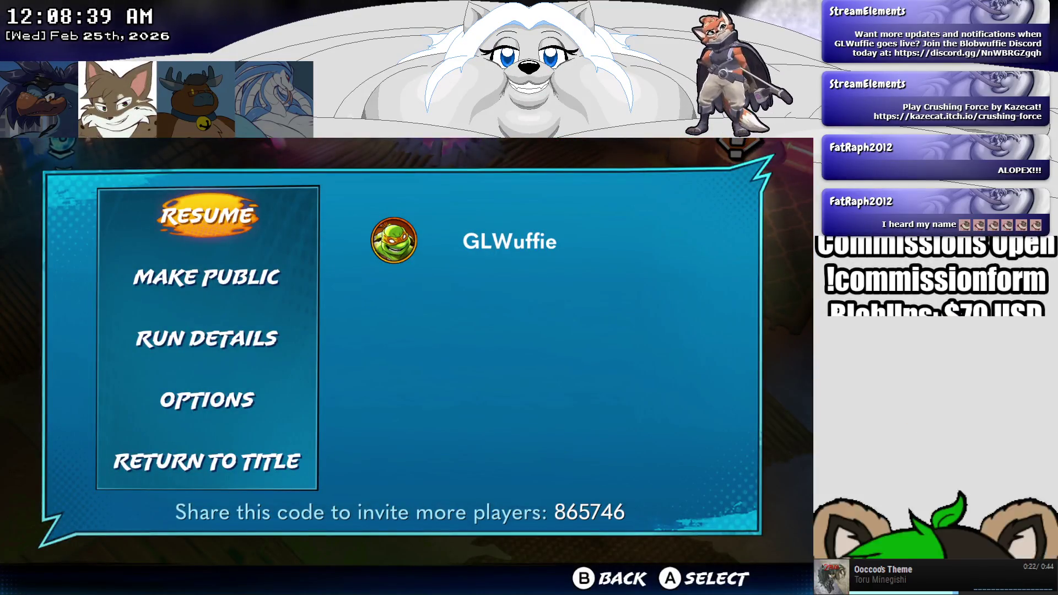
{"action": "key", "text": "Return"}
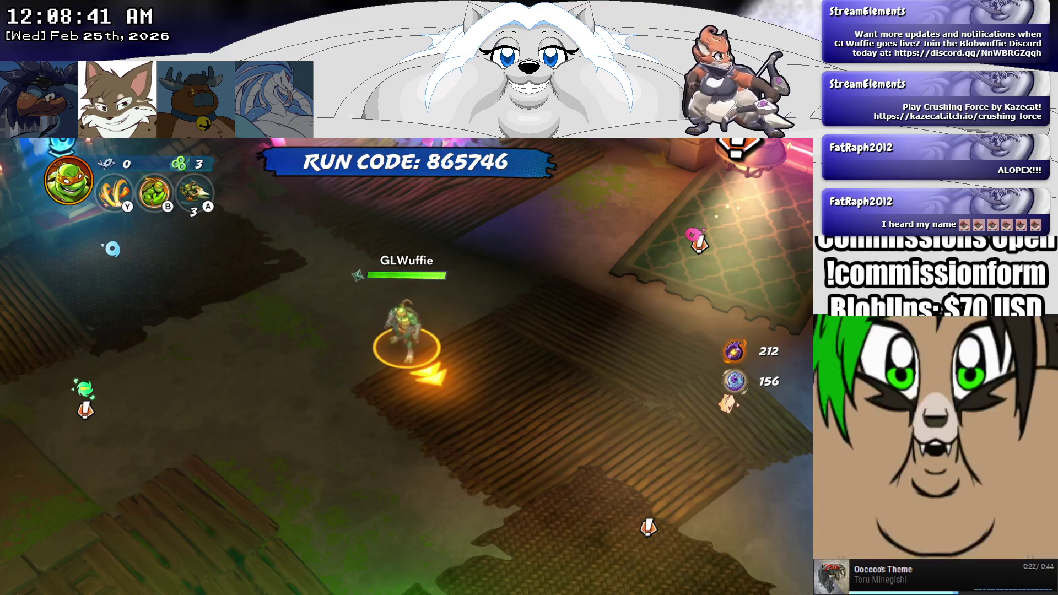
{"action": "key", "text": "Up"}
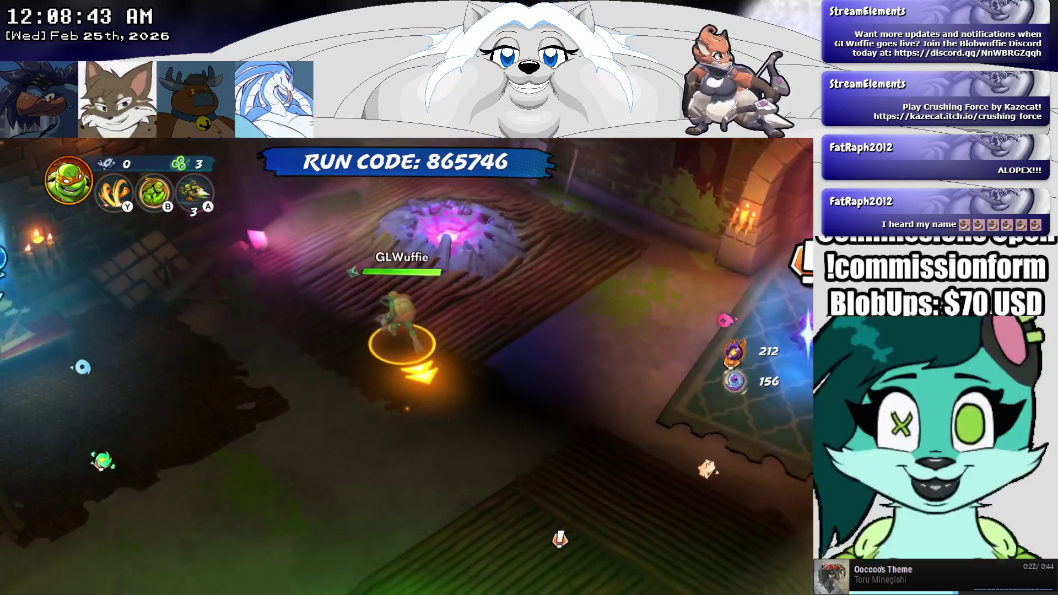
{"action": "key", "text": "Right"}
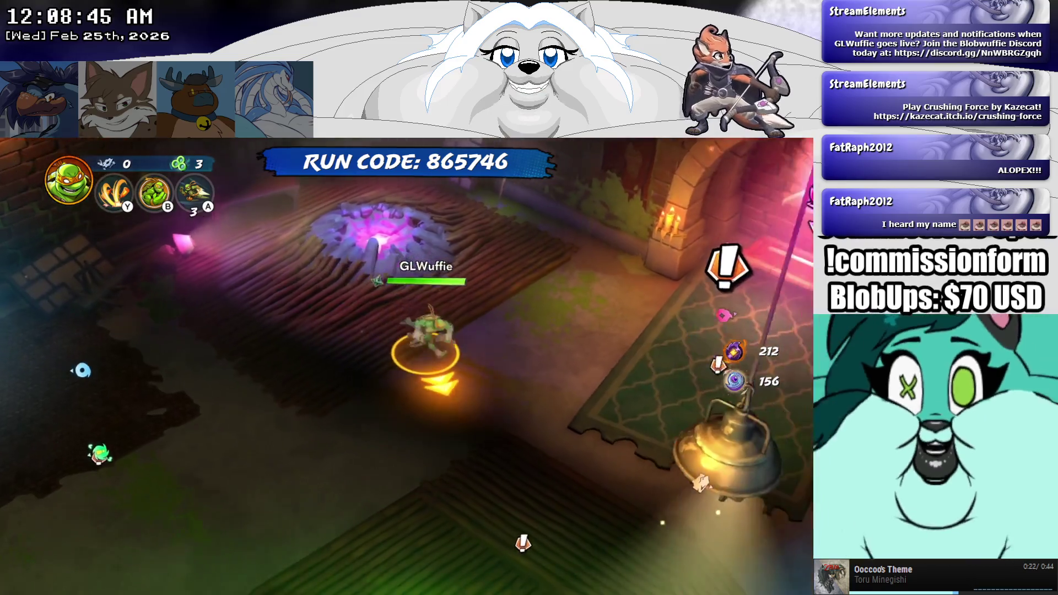
{"action": "key", "text": "Right"}
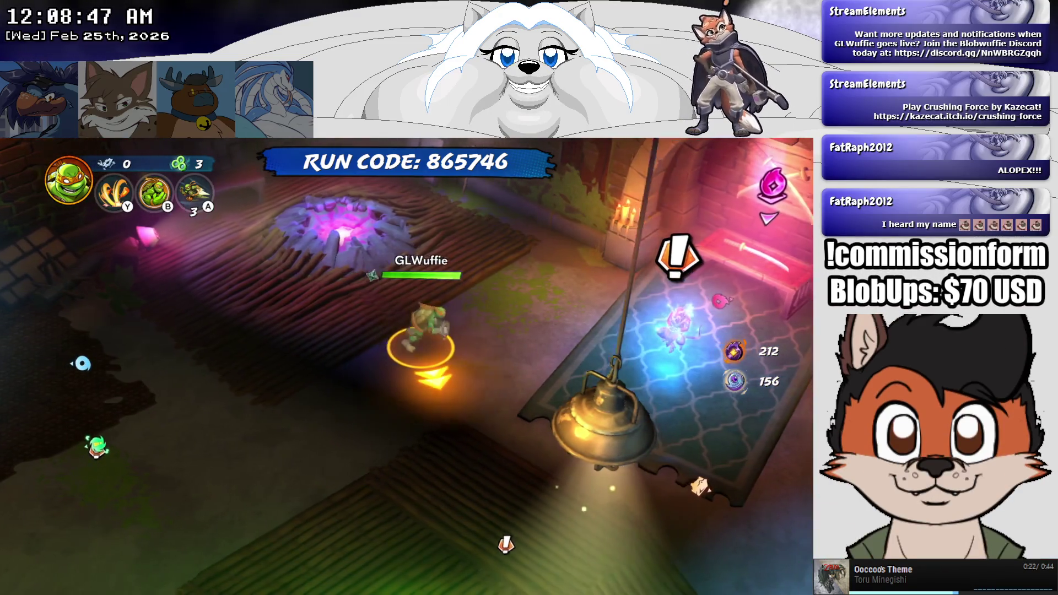
{"action": "key", "text": "Down"}
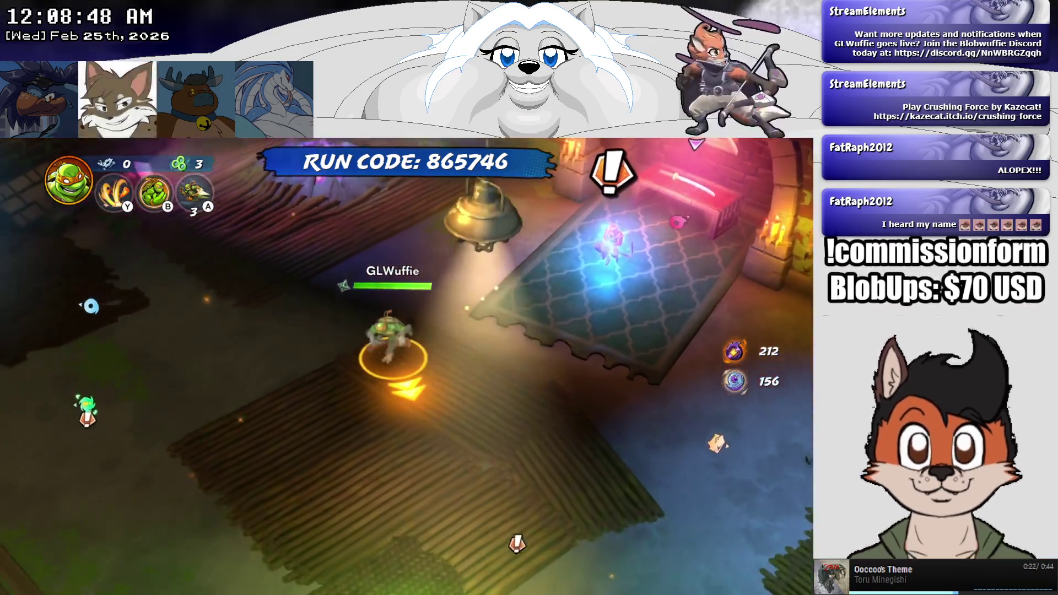
{"action": "key", "text": "Down"}
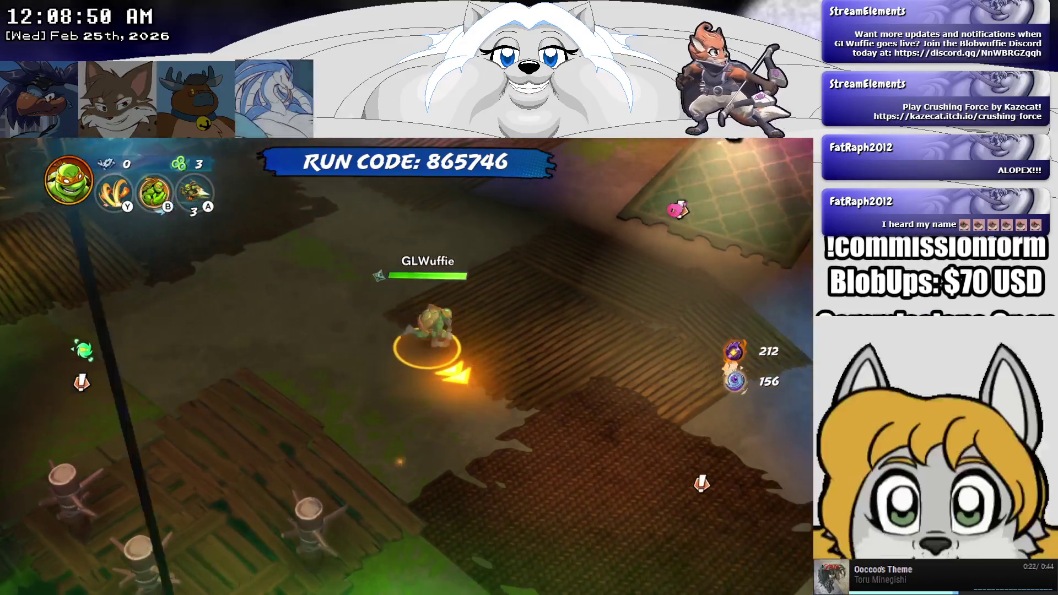
{"action": "key", "text": "Down"}
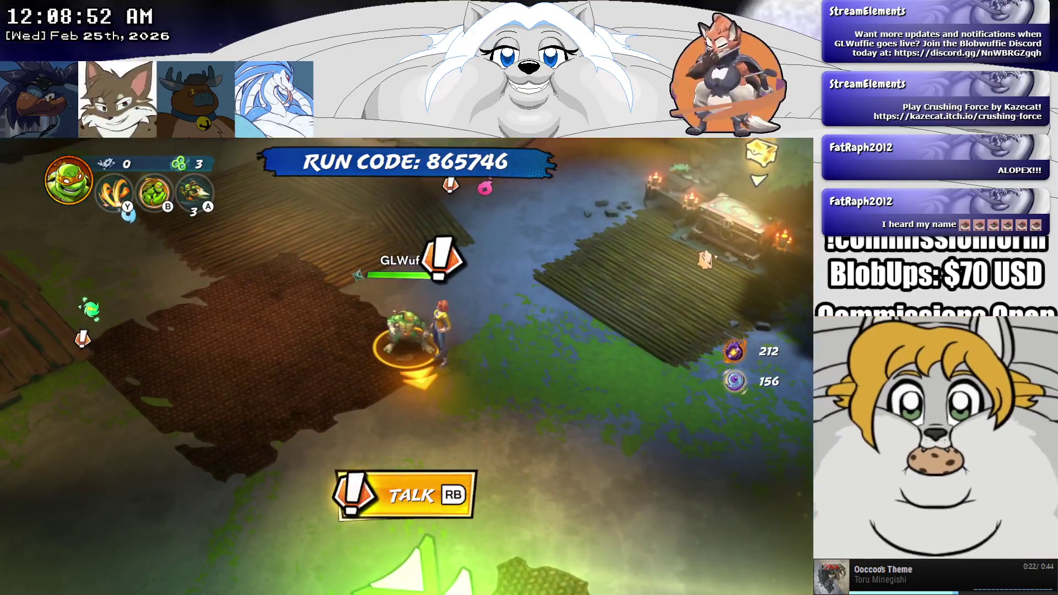
{"action": "key", "text": "e"}
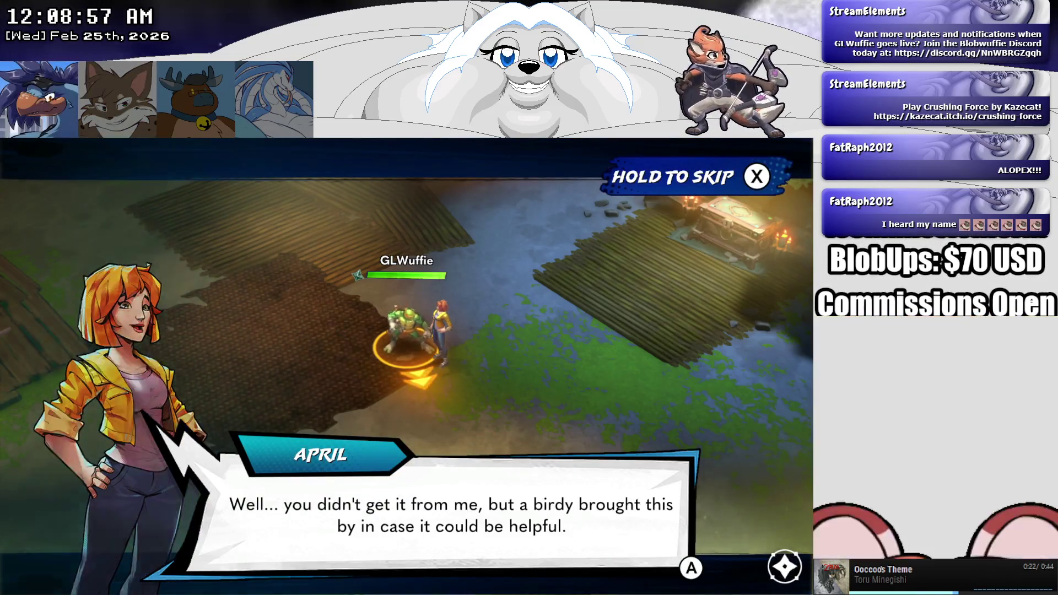
Step: Advance through April's, Metalhead's, Raphael's and Donatello's lines until the Arcade Mode notice
{"action": "key", "text": "Return"}
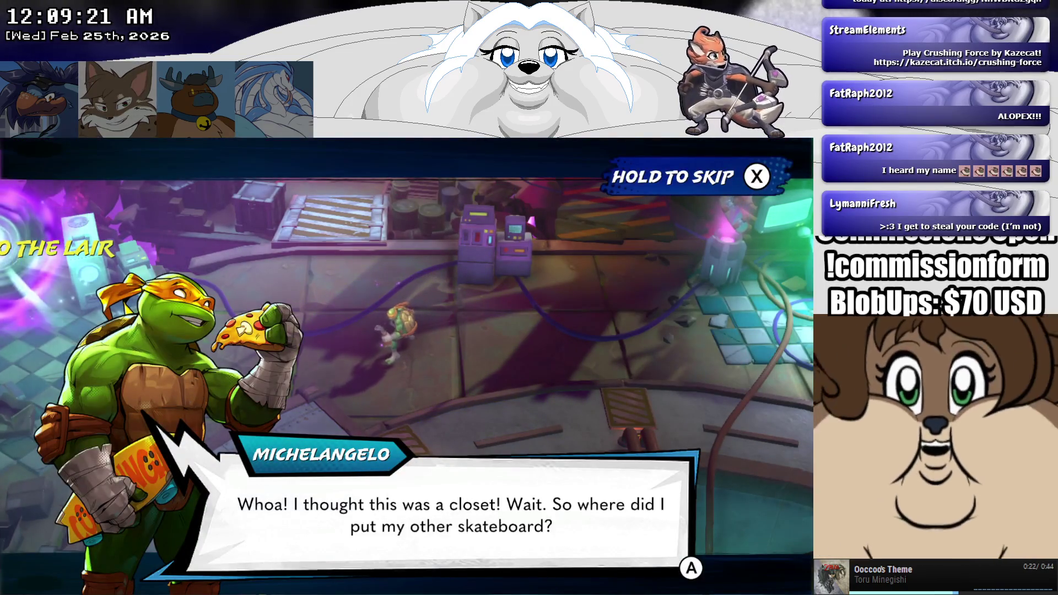
{"action": "key", "text": "Return"}
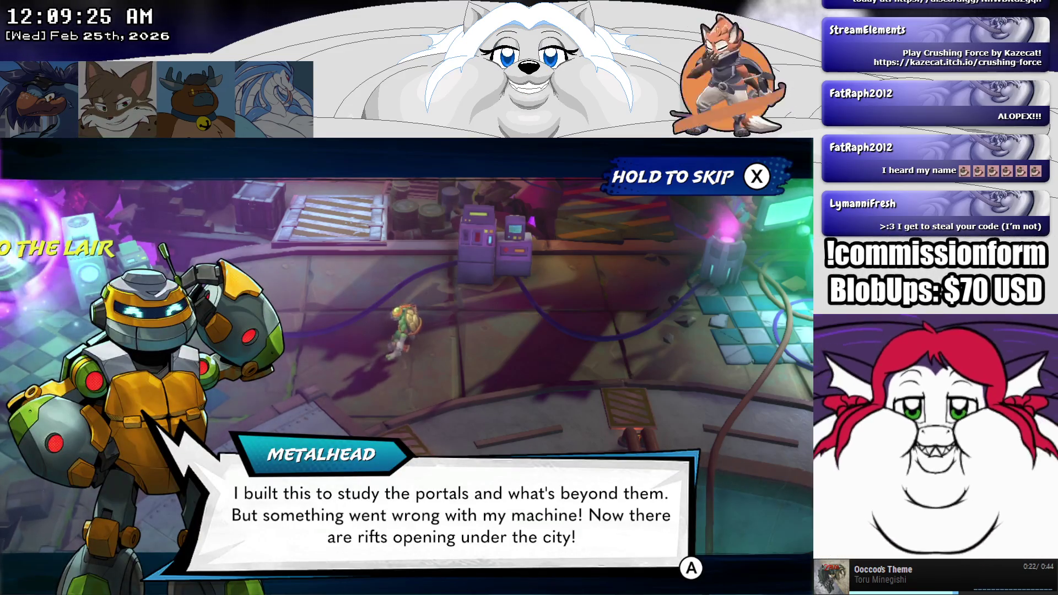
{"action": "key", "text": "Return"}
{"action": "key", "text": "Return"}
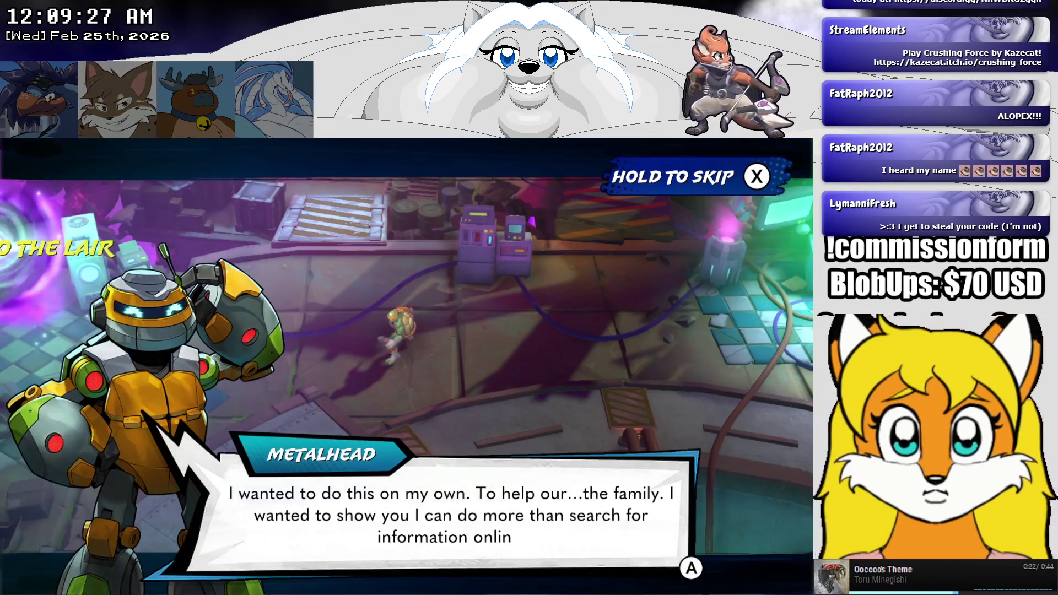
{"action": "key", "text": "Return"}
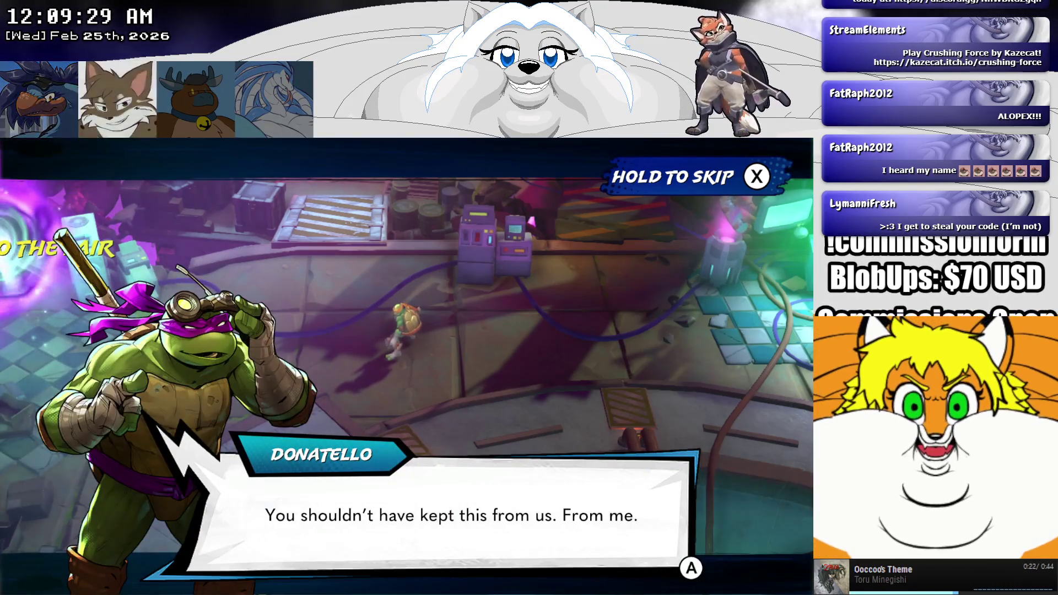
{"action": "key", "text": "Return"}
{"action": "key", "text": "Return"}
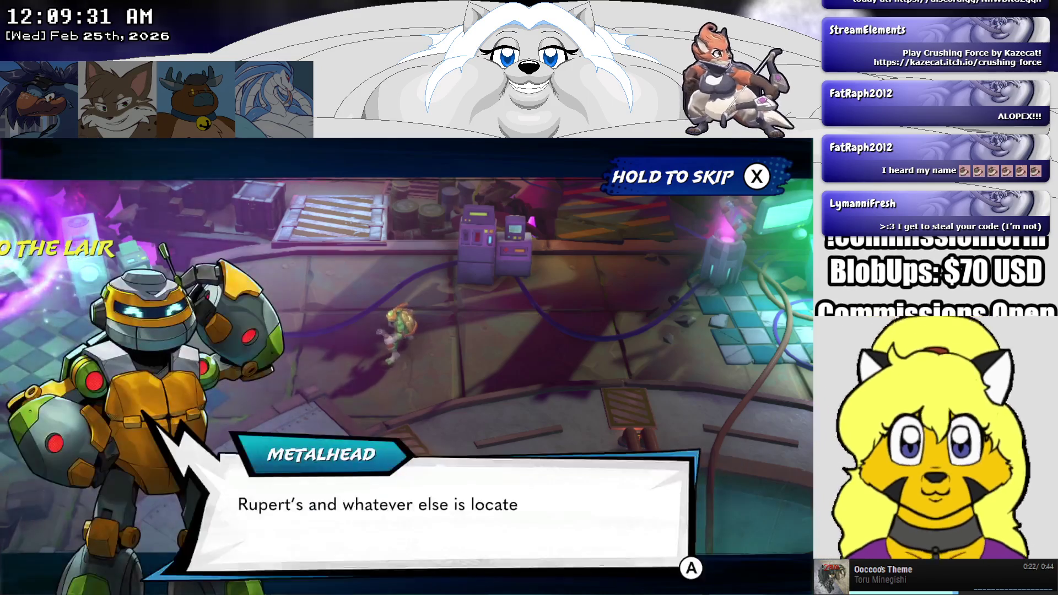
{"action": "key", "text": "Return"}
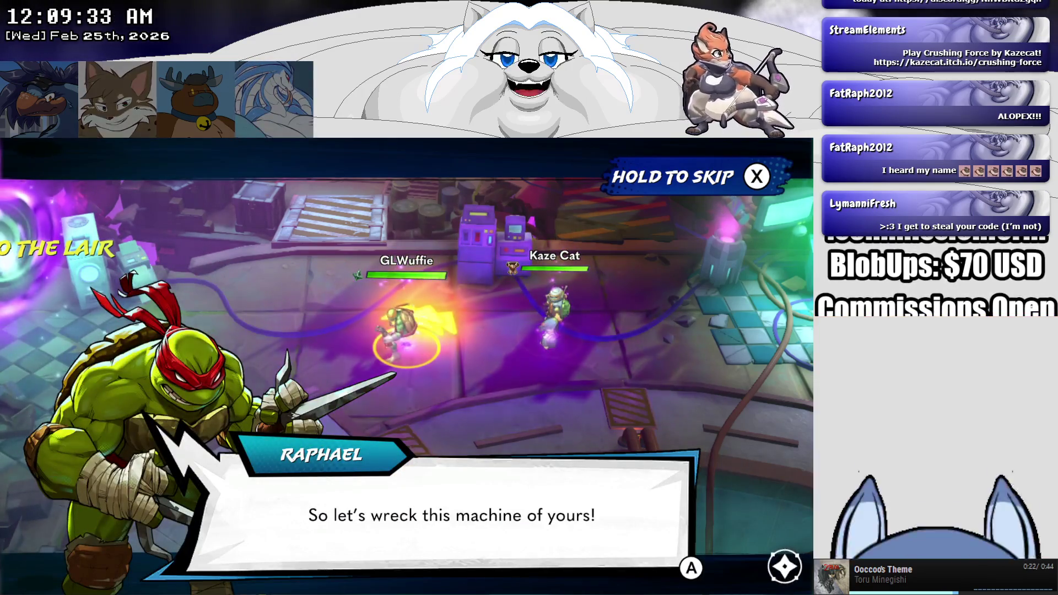
{"action": "key", "text": "Return"}
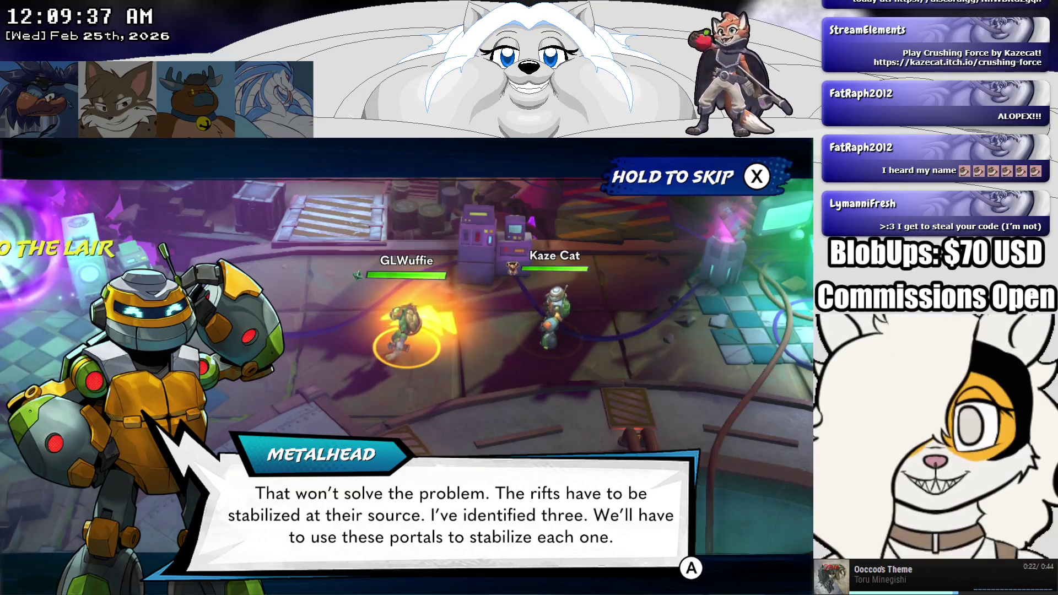
{"action": "key", "text": "Return"}
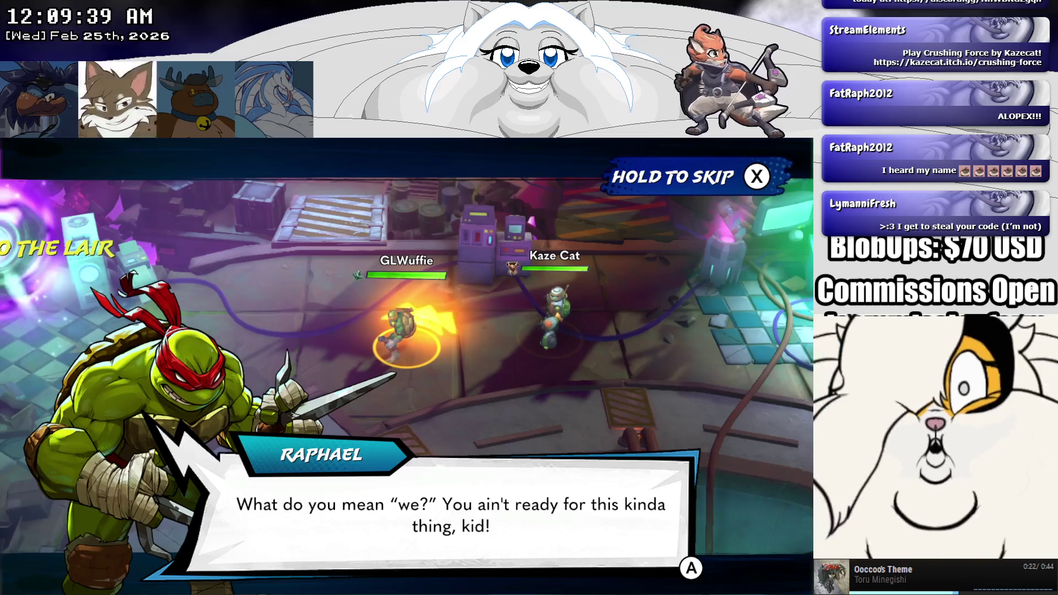
{"action": "key", "text": "Return"}
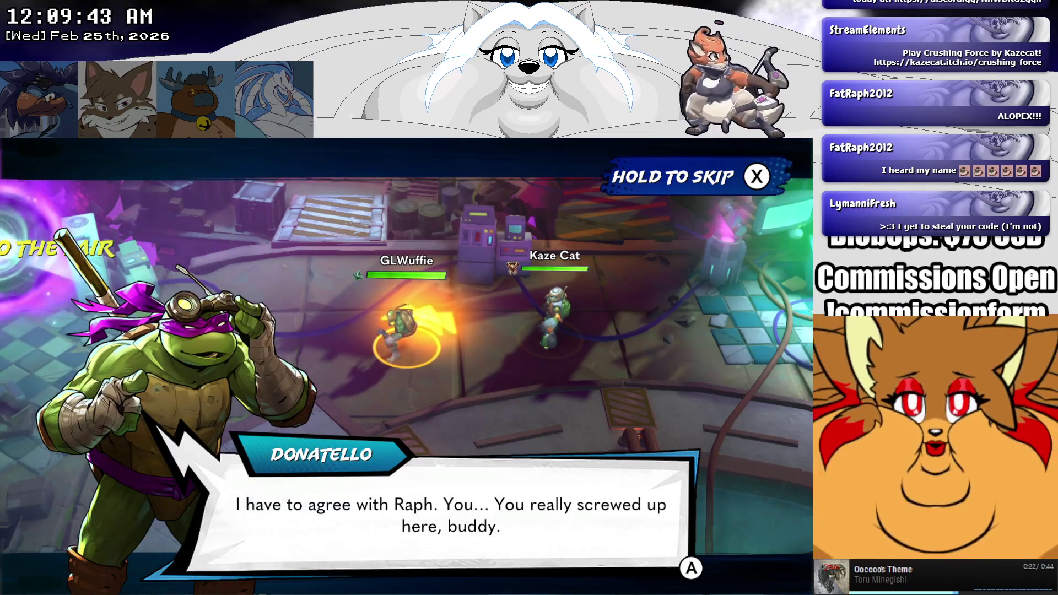
{"action": "key", "text": "Return"}
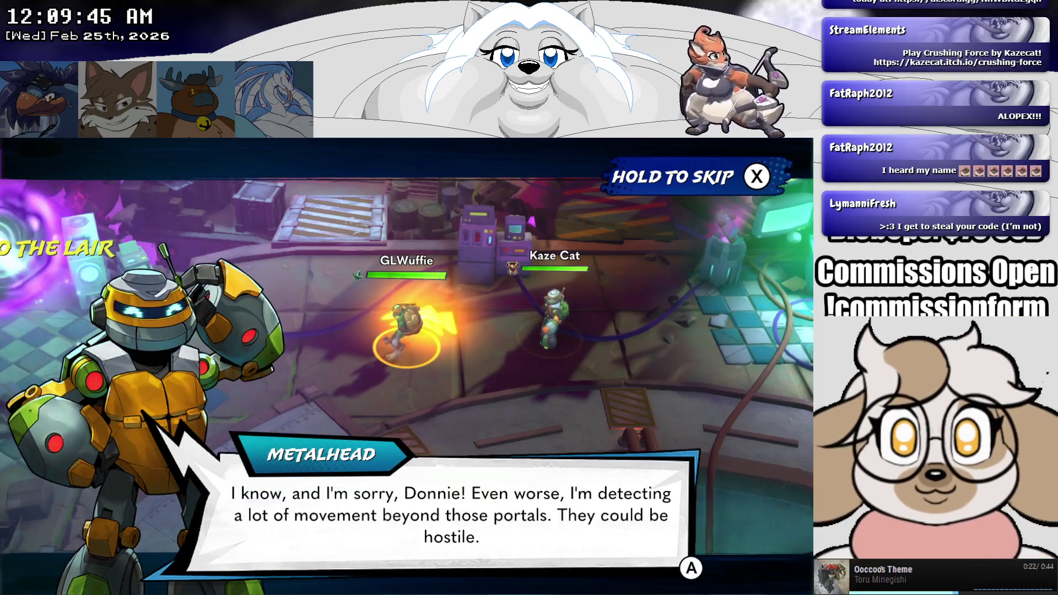
{"action": "key", "text": "Return"}
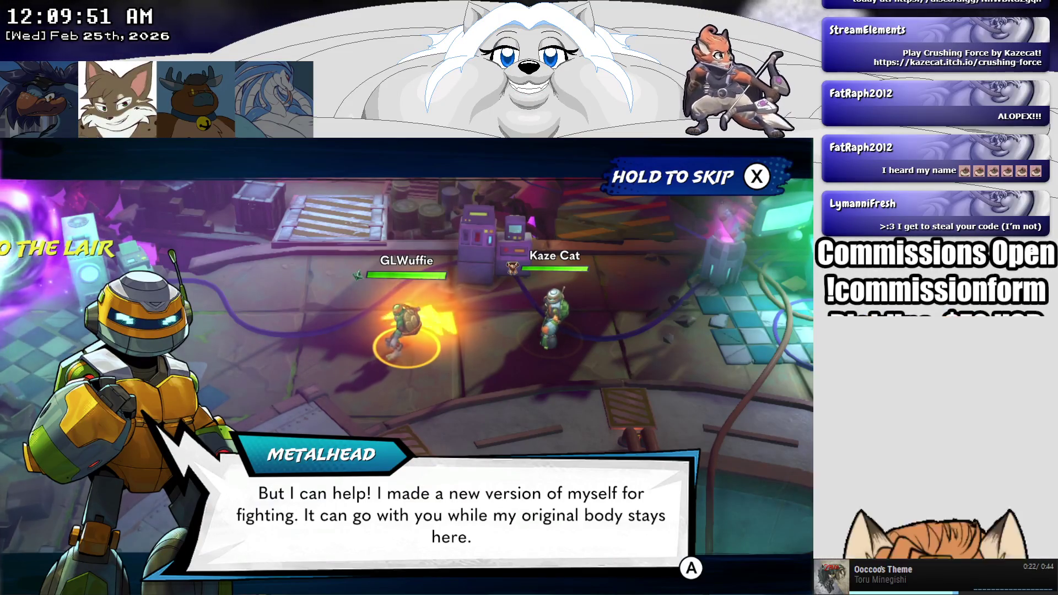
{"action": "key", "text": "Return"}
{"action": "key", "text": "Return"}
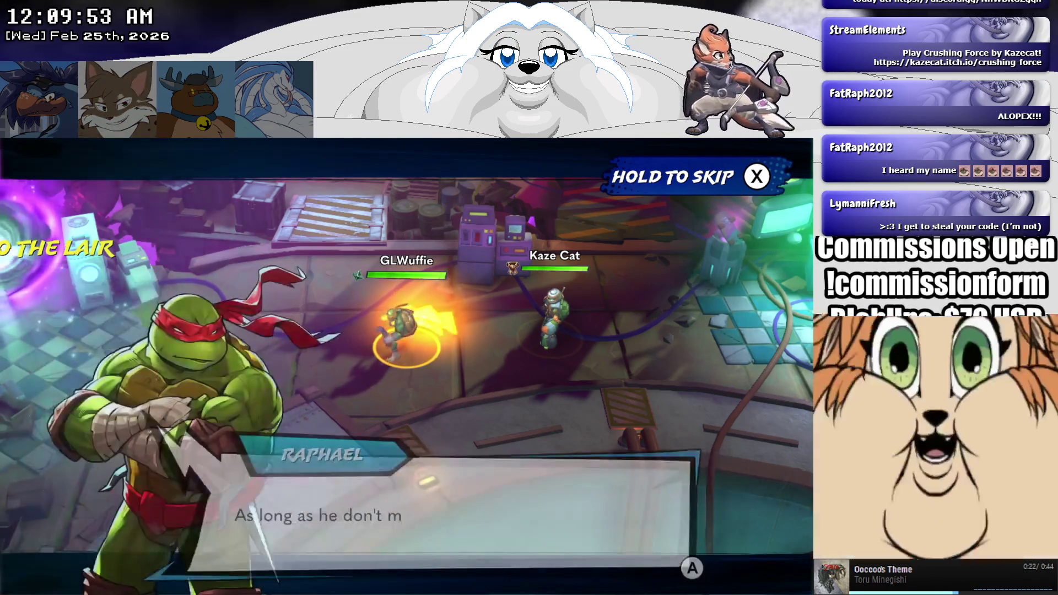
{"action": "key", "text": "Return"}
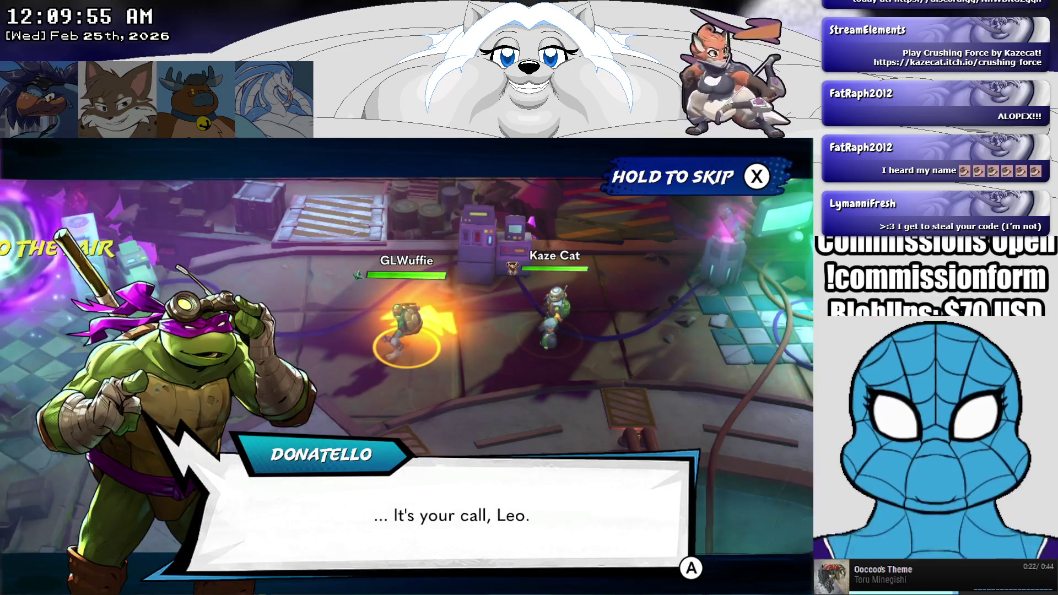
{"action": "key", "text": "Return"}
{"action": "key", "text": "Return"}
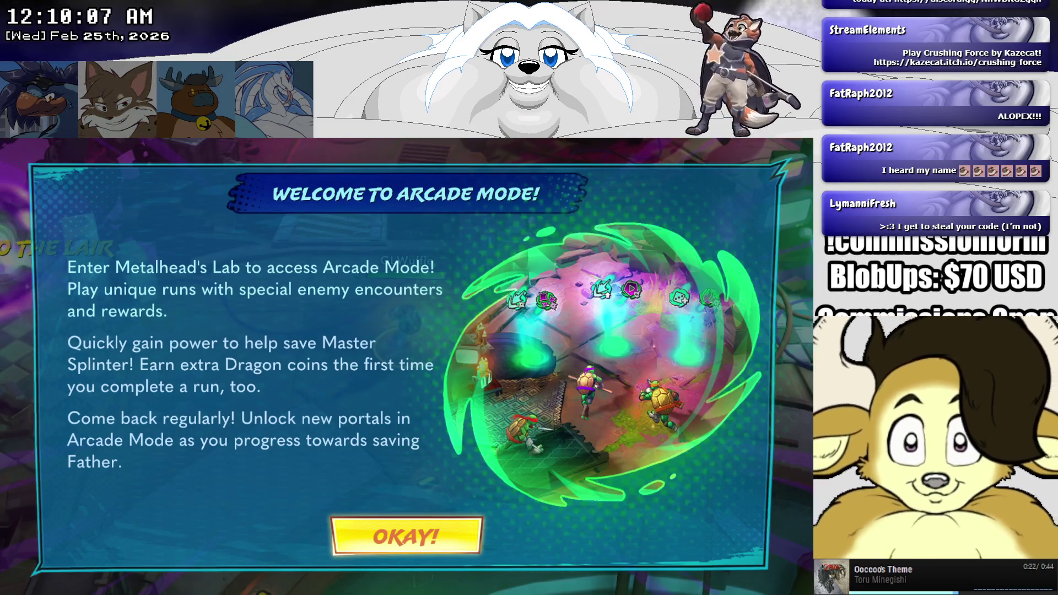
Step: Dismiss the Arcade Mode notice and open Options from the pause menu
{"action": "key", "text": "Return"}
{"action": "key", "text": "Escape"}
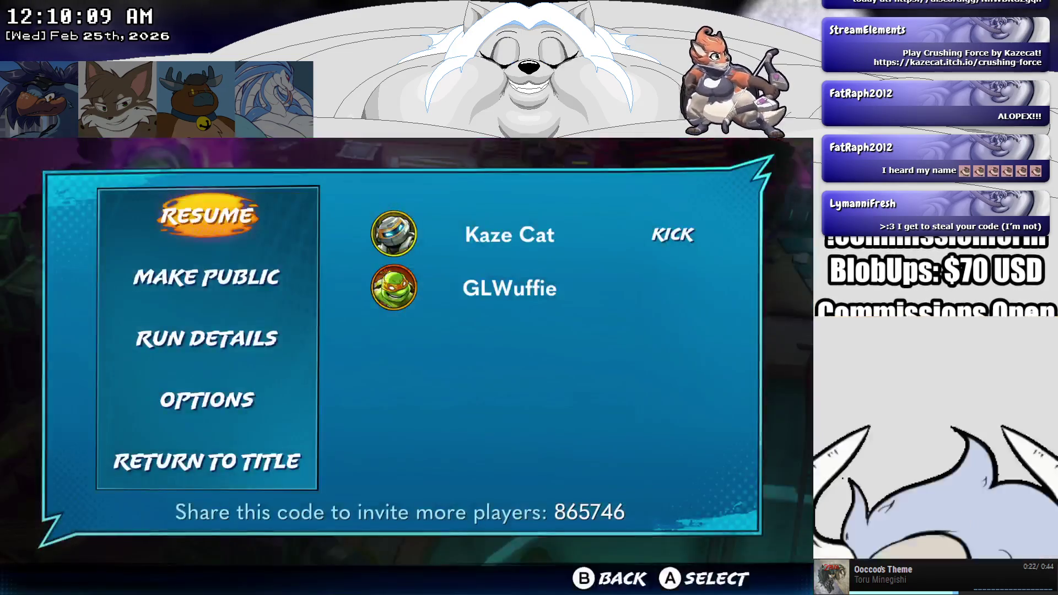
{"action": "key", "text": "Down"}
{"action": "key", "text": "Down"}
{"action": "key", "text": "Down"}
{"action": "key", "text": "Return"}
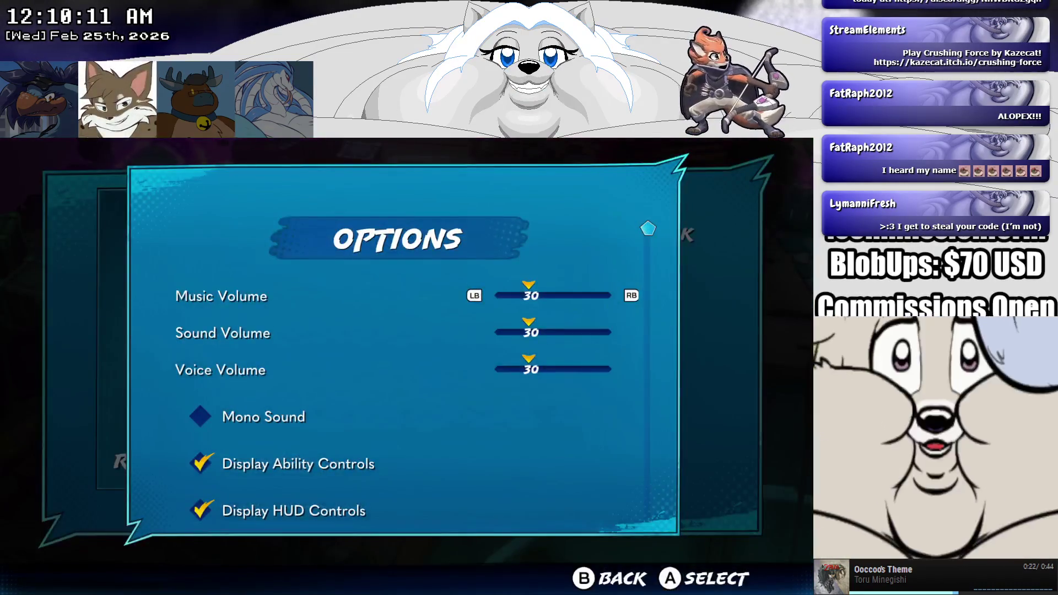
{"action": "key", "text": "Down"}
{"action": "key", "text": "Down"}
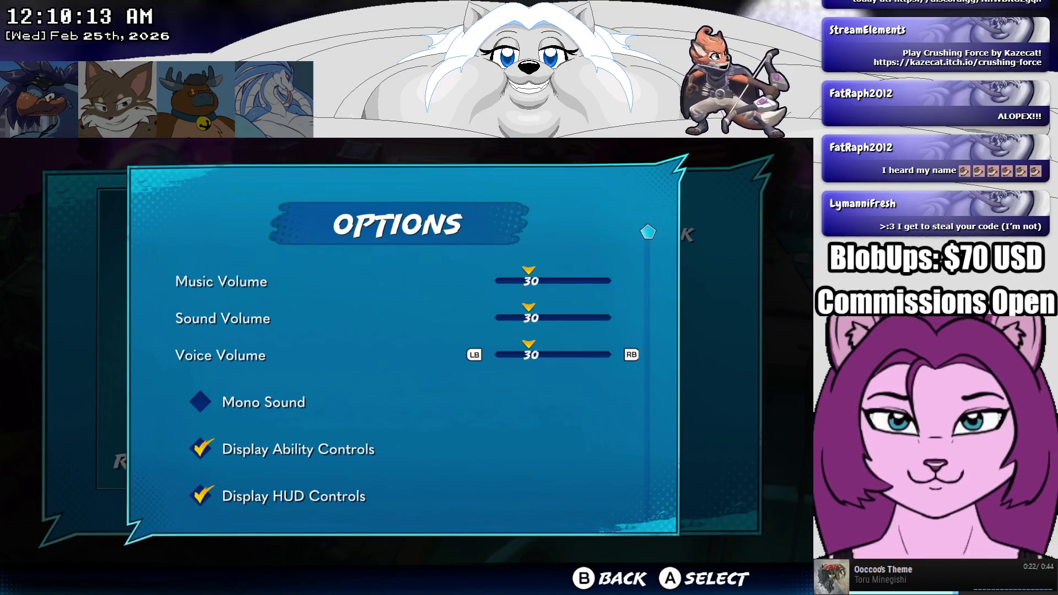
Step: Set Voice Volume to 100 and Sound Volume to 35
{"action": "key", "text": "Right"}
{"action": "key", "text": "Right"}
{"action": "key", "text": "Right"}
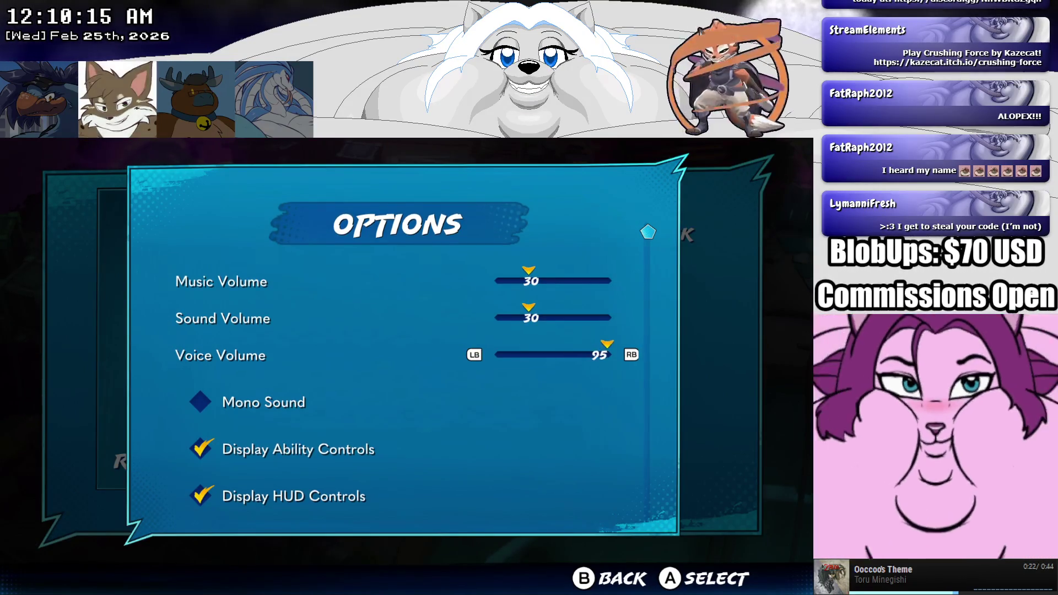
{"action": "key", "text": "Up"}
{"action": "key", "text": "Right"}
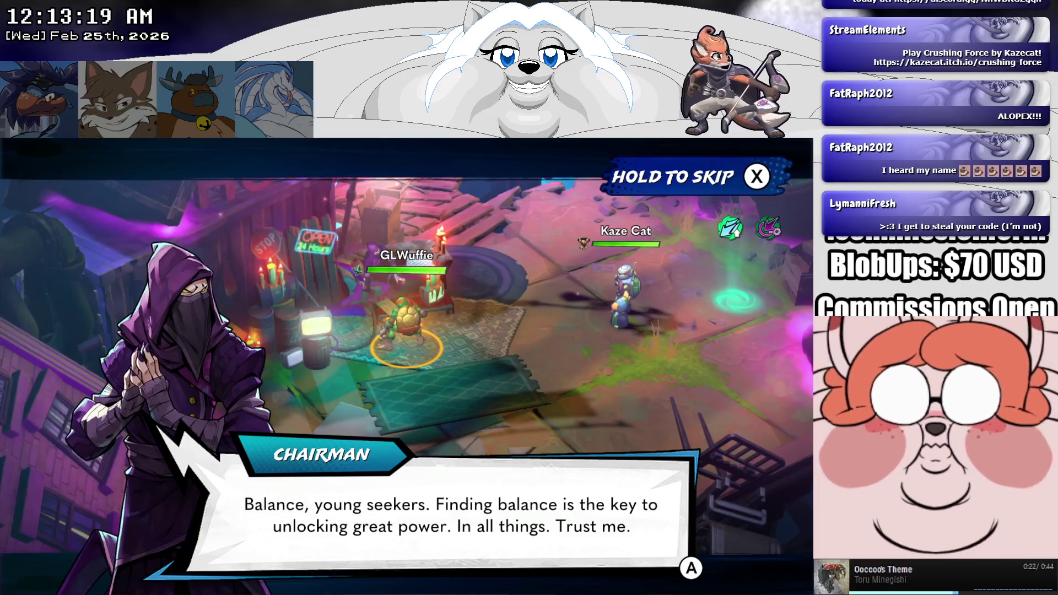
Step: Skip the Chairman's dialogue and buy Tool: Water Sweep for 200 after comparing it with Taunt
{"action": "key", "text": "Return"}
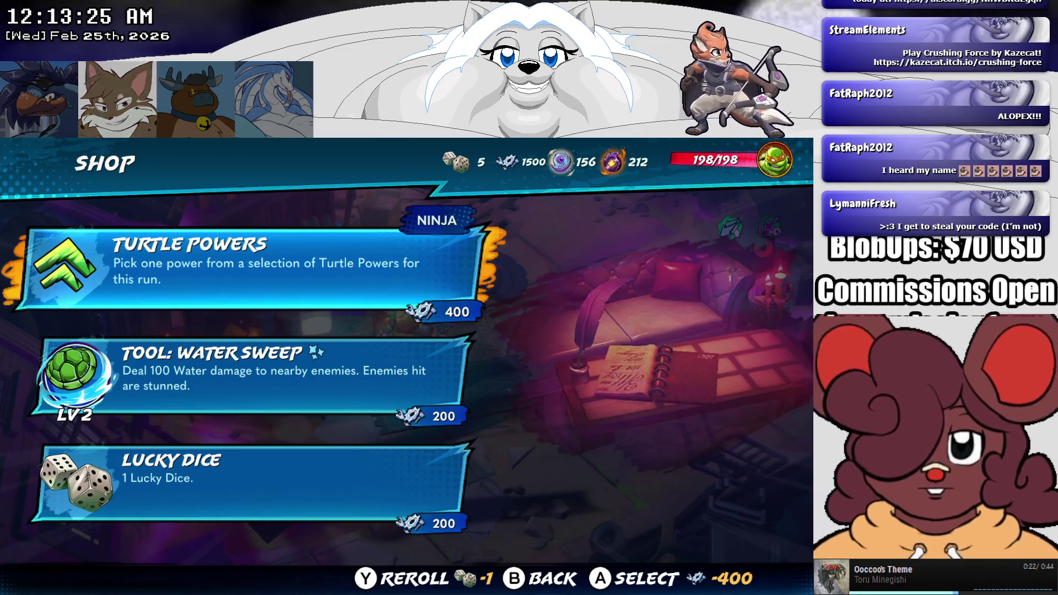
{"action": "left_click", "coordinate": [248, 367]}
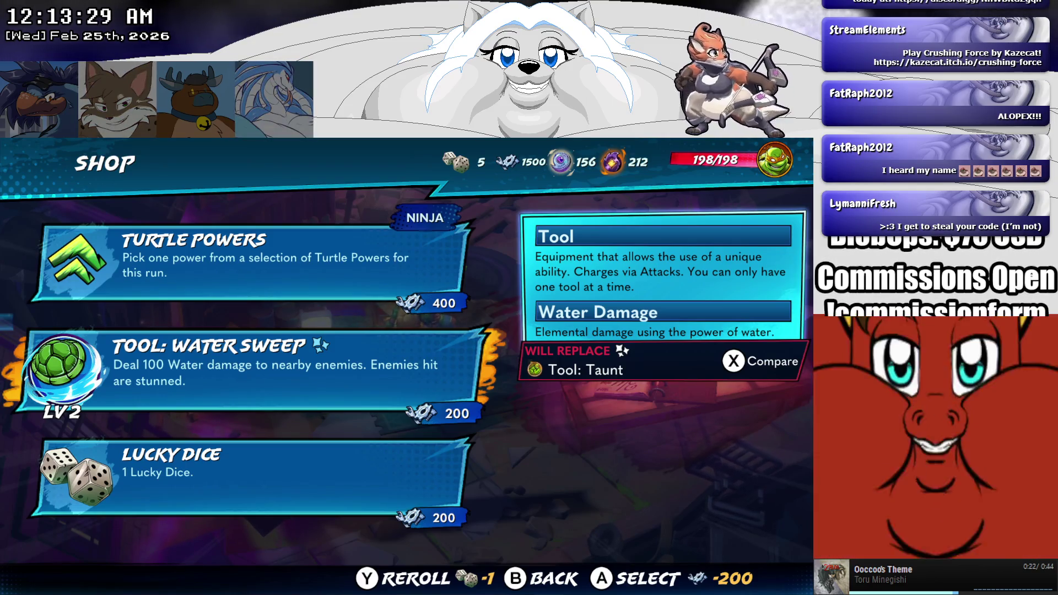
{"action": "left_click", "coordinate": [248, 264]}
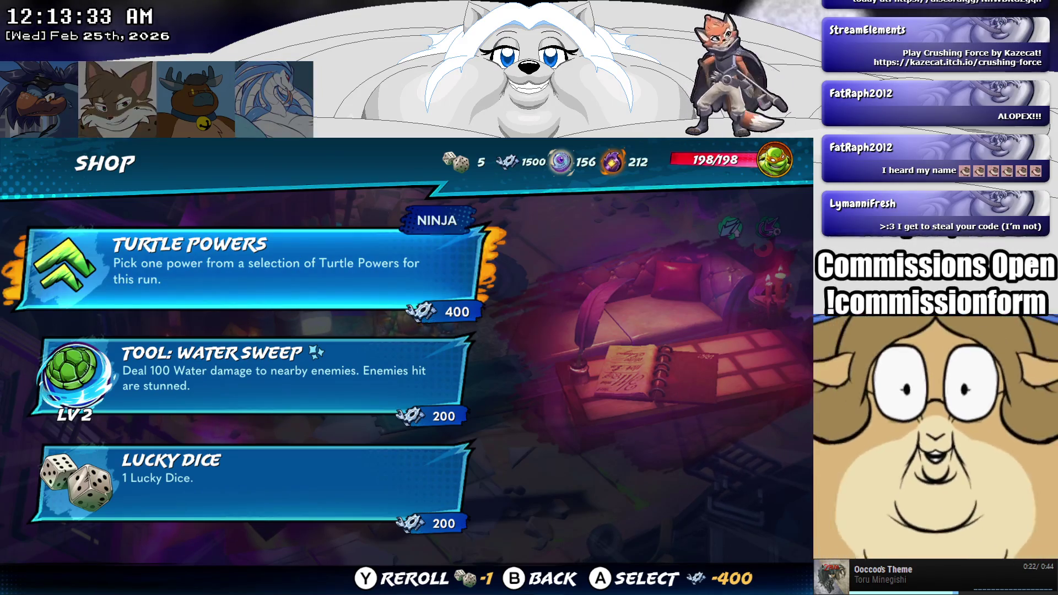
{"action": "left_click", "coordinate": [248, 369]}
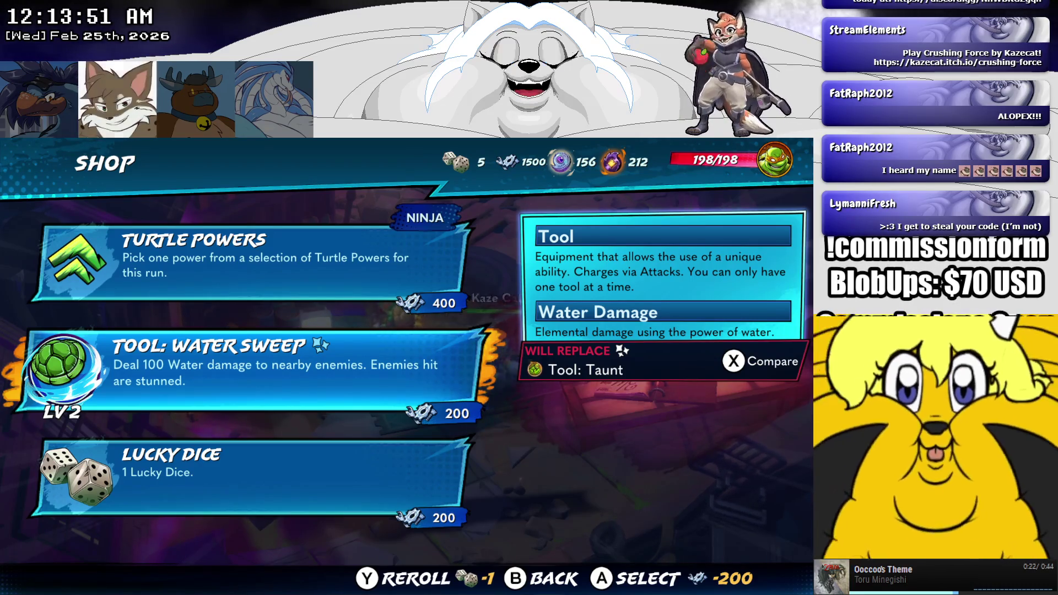
{"action": "key", "text": "x"}
{"action": "key", "text": "x"}
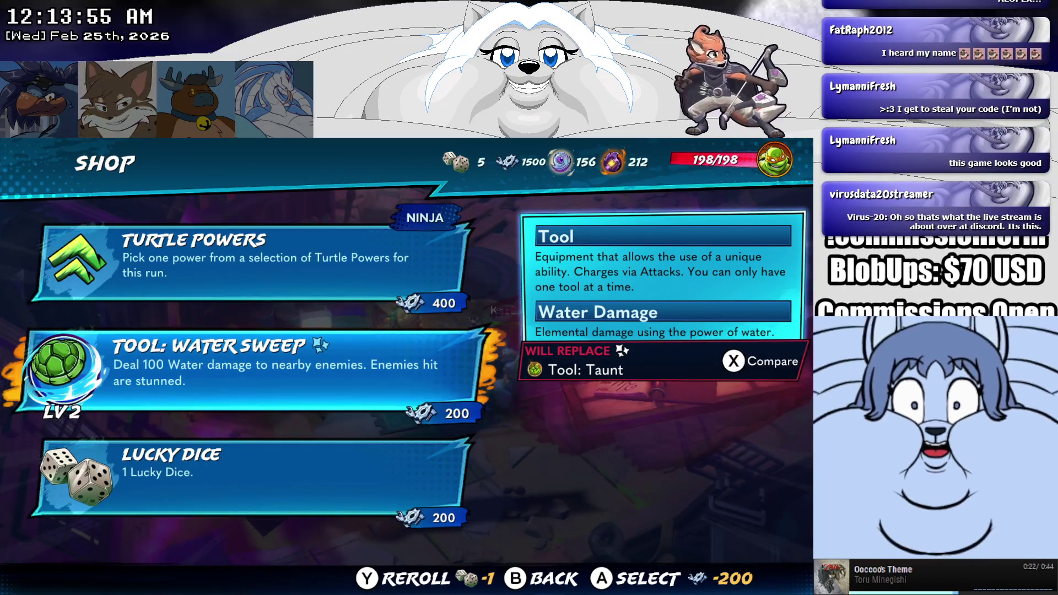
{"action": "key", "text": "Up"}
{"action": "key", "text": "Down"}
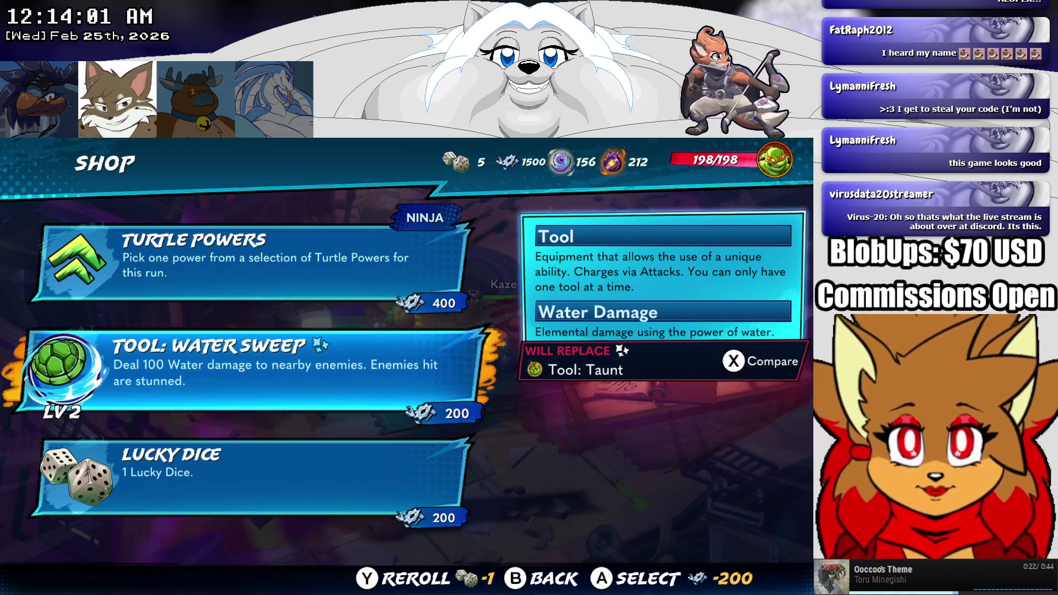
{"action": "key", "text": "Return"}
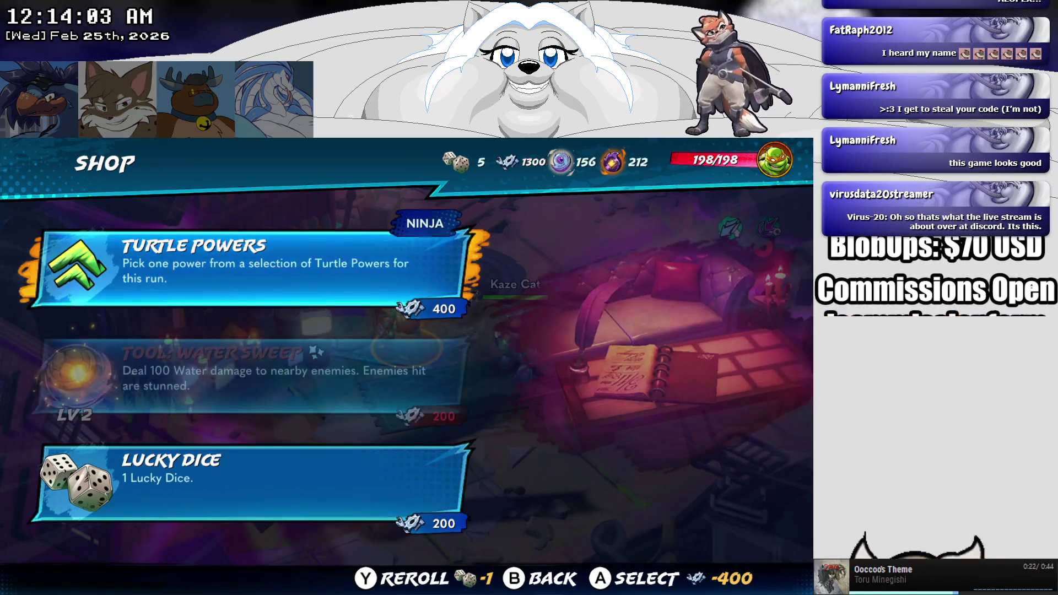
Step: Buy the Turtle Powers offer to bring up a power choice
{"action": "key", "text": "Down"}
{"action": "key", "text": "Up"}
{"action": "key", "text": "Return"}
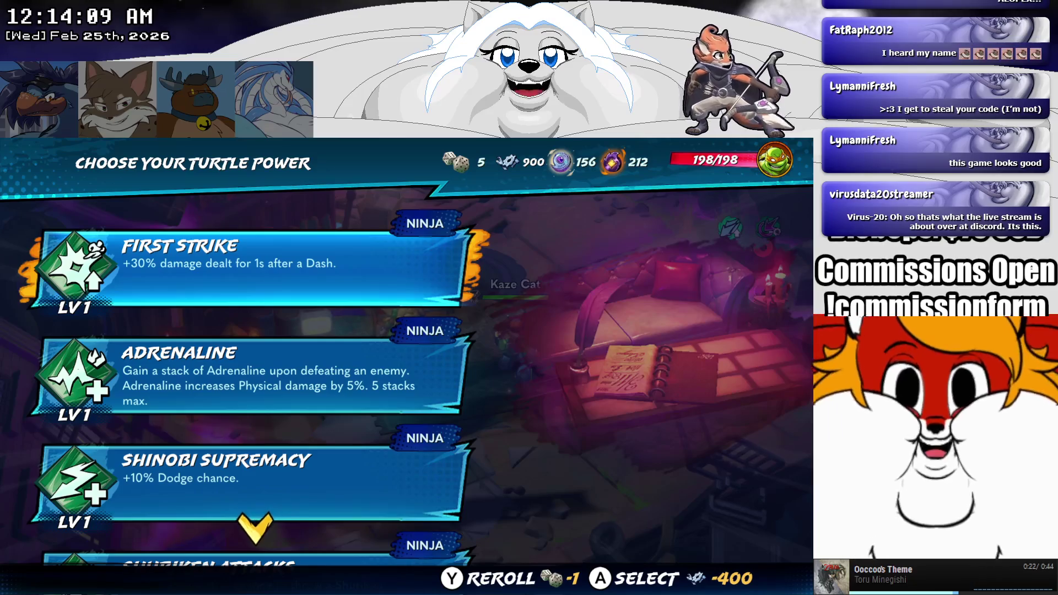
Step: Compare First Strike, Adrenaline and Shinobi Supremacy, then take the Shuriken Attacks power
{"action": "key", "text": "Down"}
{"action": "key", "text": "Down"}
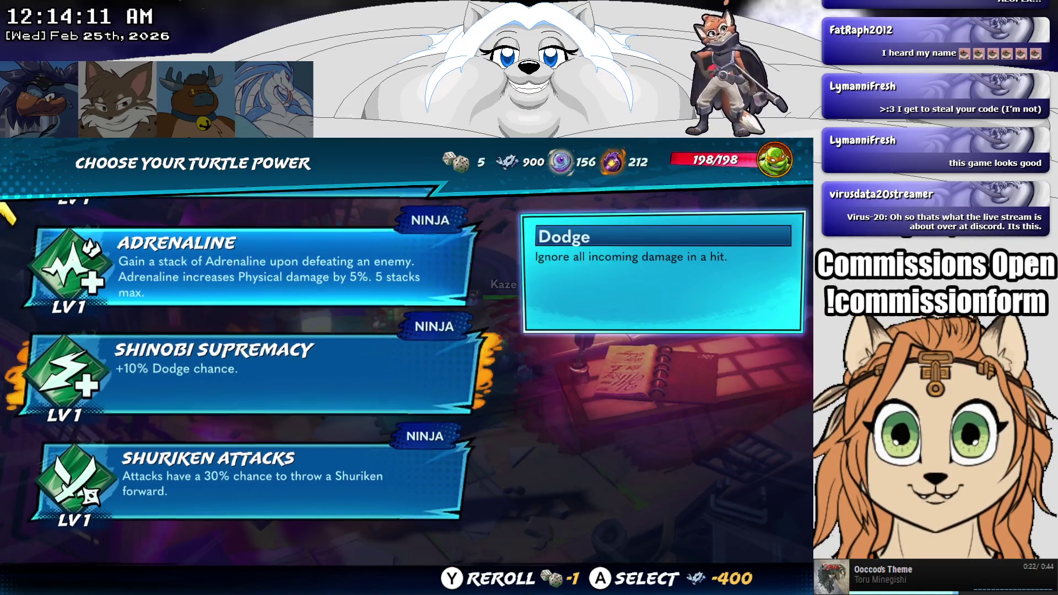
{"action": "key", "text": "Down"}
{"action": "key", "text": "Up"}
{"action": "key", "text": "Up"}
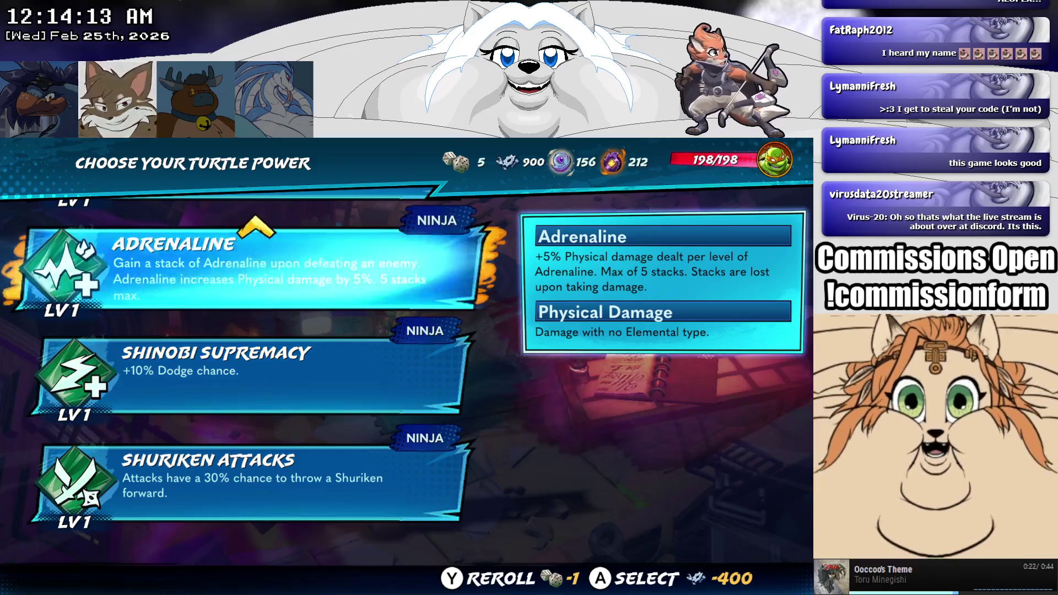
{"action": "key", "text": "Up"}
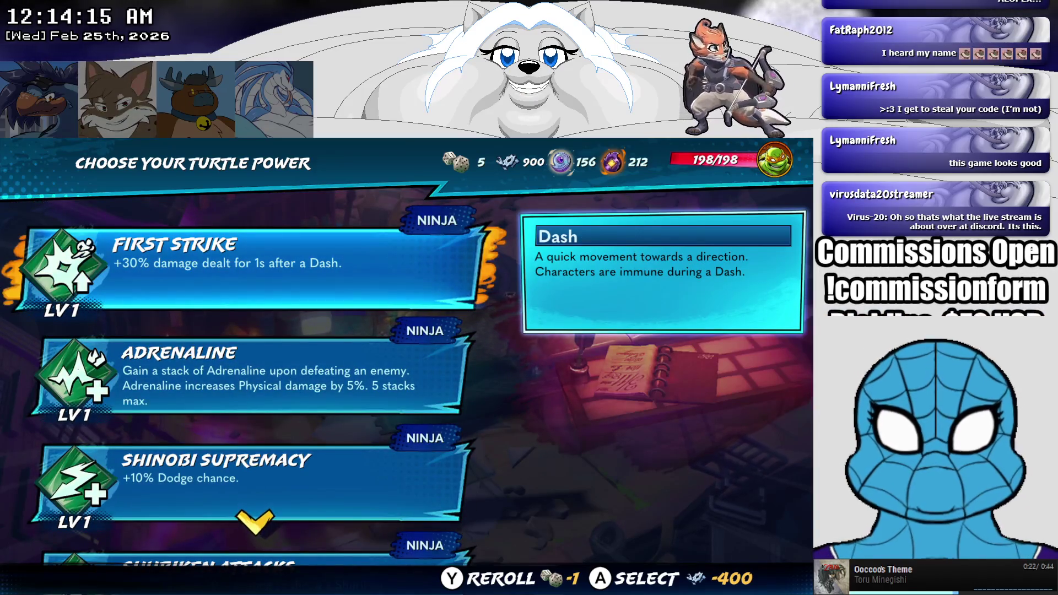
{"action": "key", "text": "Down"}
{"action": "key", "text": "Down"}
{"action": "key", "text": "Down"}
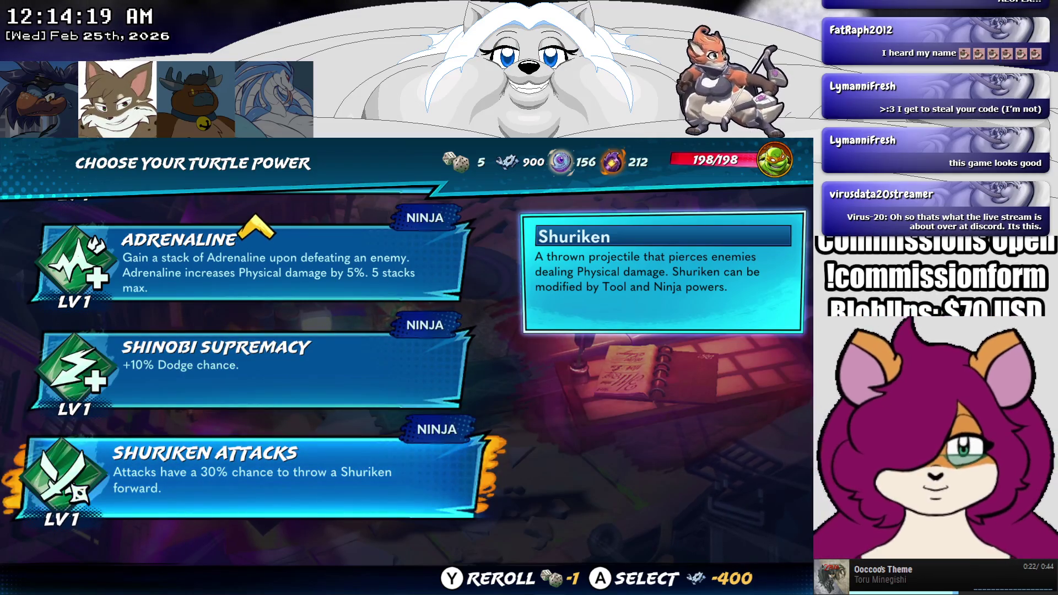
{"action": "key", "text": "Return"}
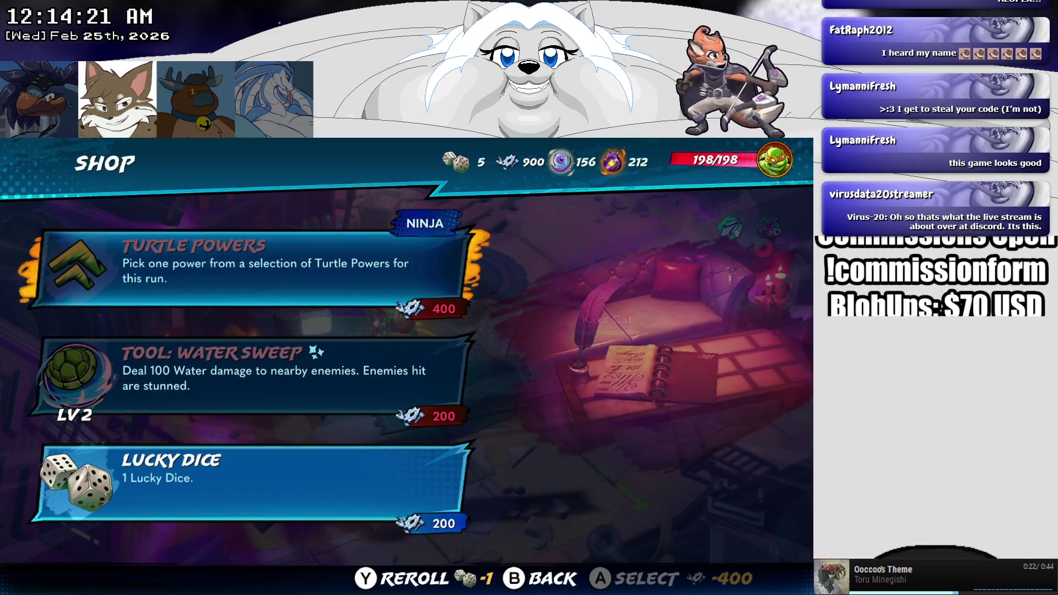
Step: Leave the shop and play on through the level to the next shop
{"action": "key", "text": "Escape"}
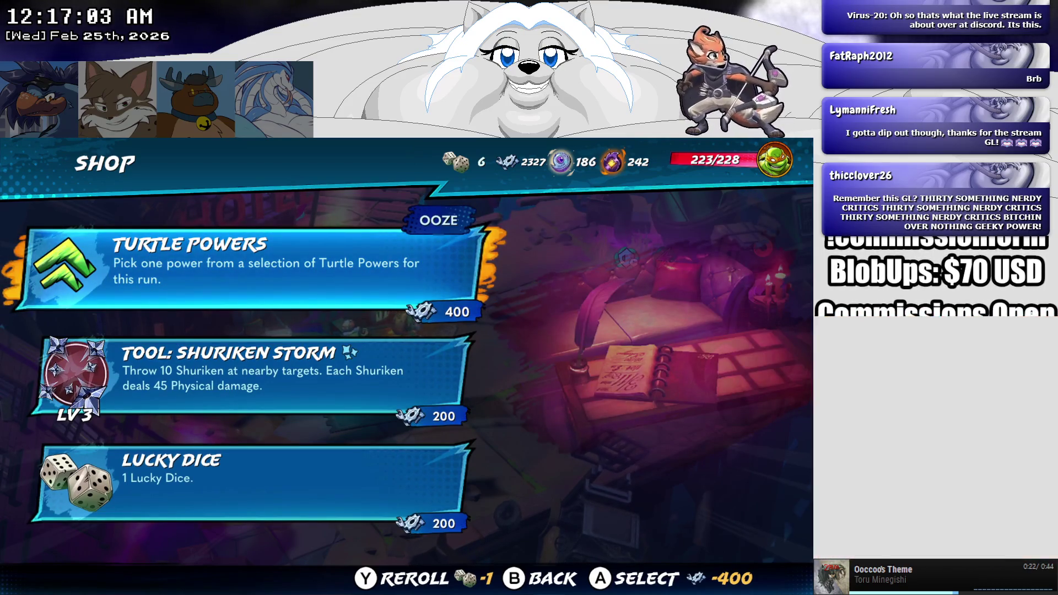
Step: Buy a Turtle Powers pick for 400 and choose Ooze Attack over Ooze Abilities and Ooze Dash
{"action": "key", "text": "Return"}
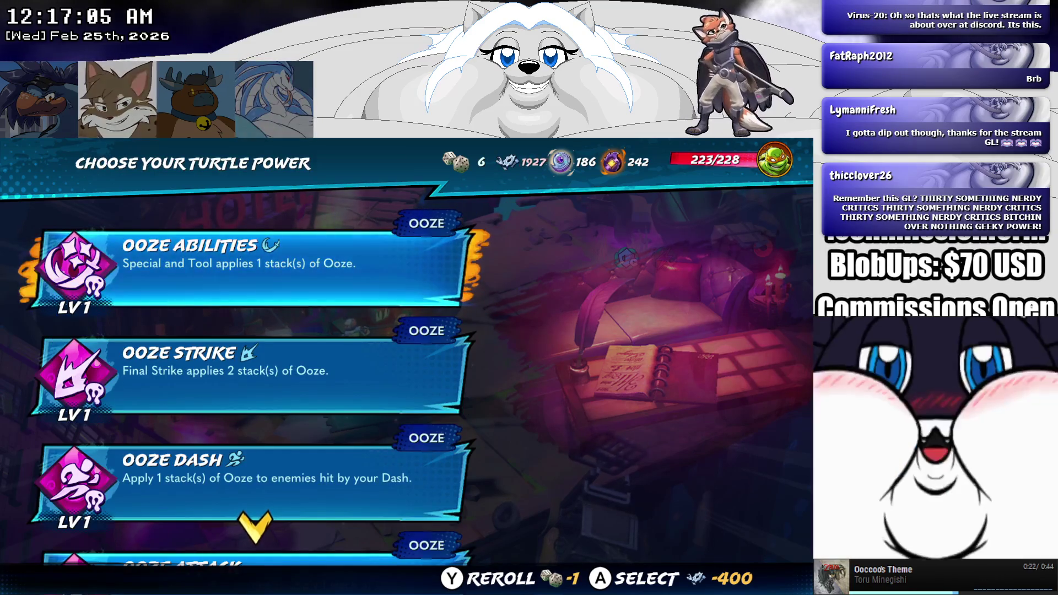
{"action": "key", "text": "Down"}
{"action": "key", "text": "Down"}
{"action": "key", "text": "Down"}
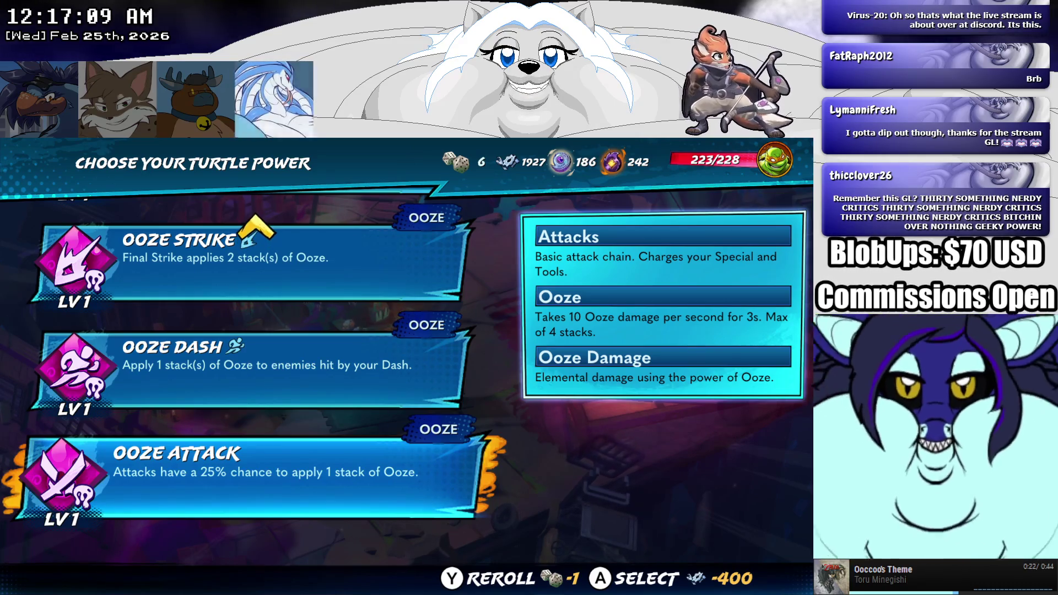
{"action": "key", "text": "Up"}
{"action": "key", "text": "Up"}
{"action": "key", "text": "Up"}
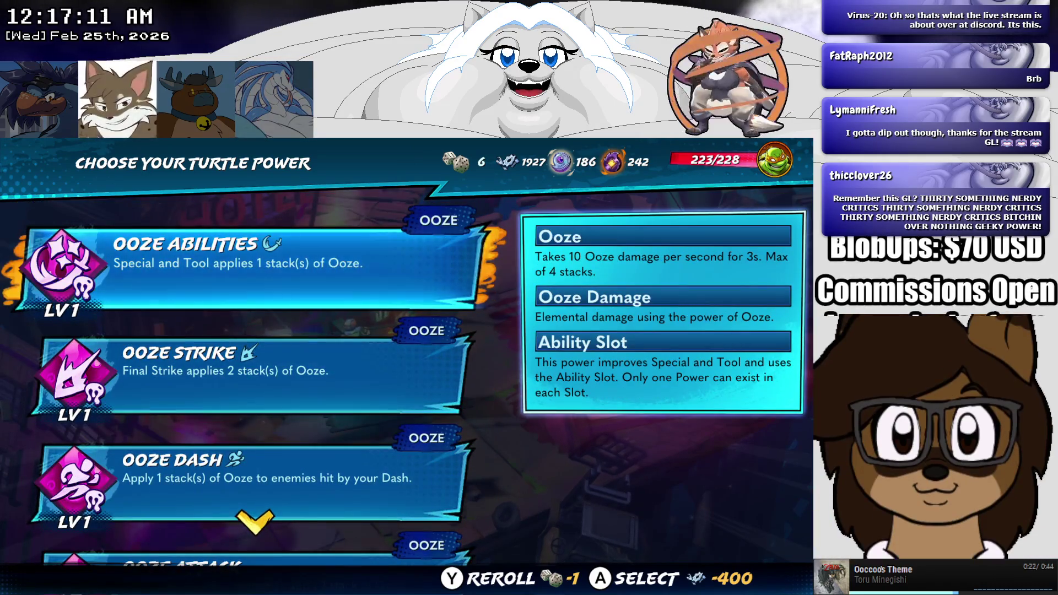
{"action": "key", "text": "Down"}
{"action": "key", "text": "Down"}
{"action": "key", "text": "Down"}
{"action": "key", "text": "Up"}
{"action": "key", "text": "Up"}
{"action": "key", "text": "Up"}
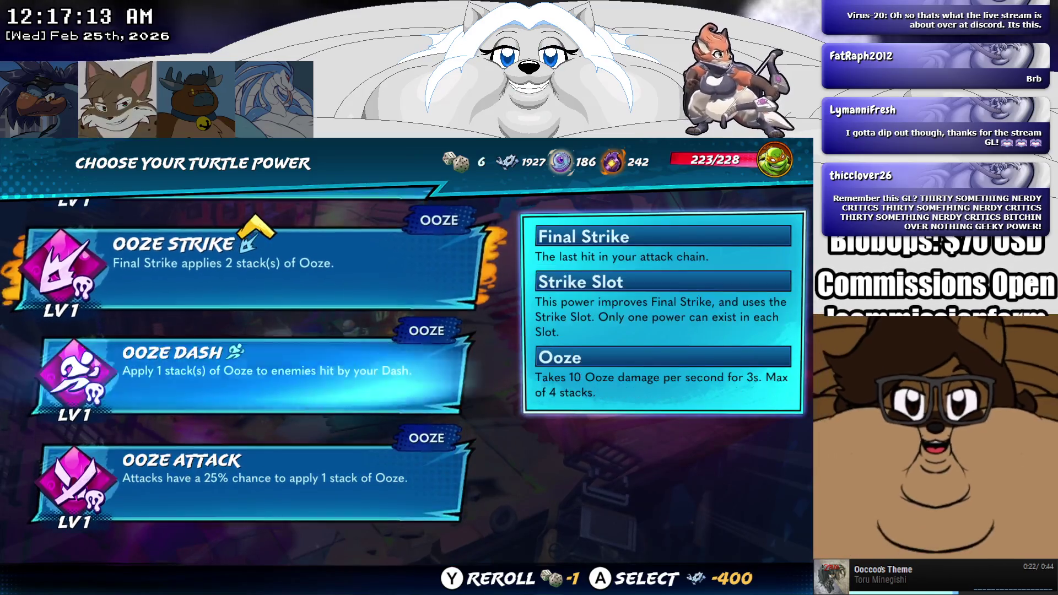
{"action": "key", "text": "Down"}
{"action": "key", "text": "Down"}
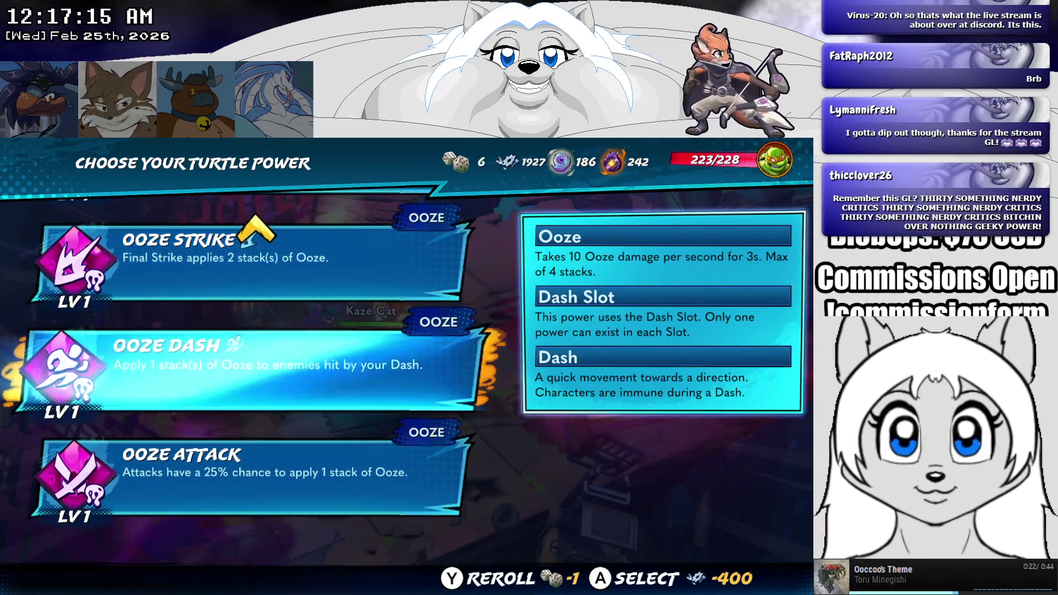
{"action": "key", "text": "Up"}
{"action": "key", "text": "Up"}
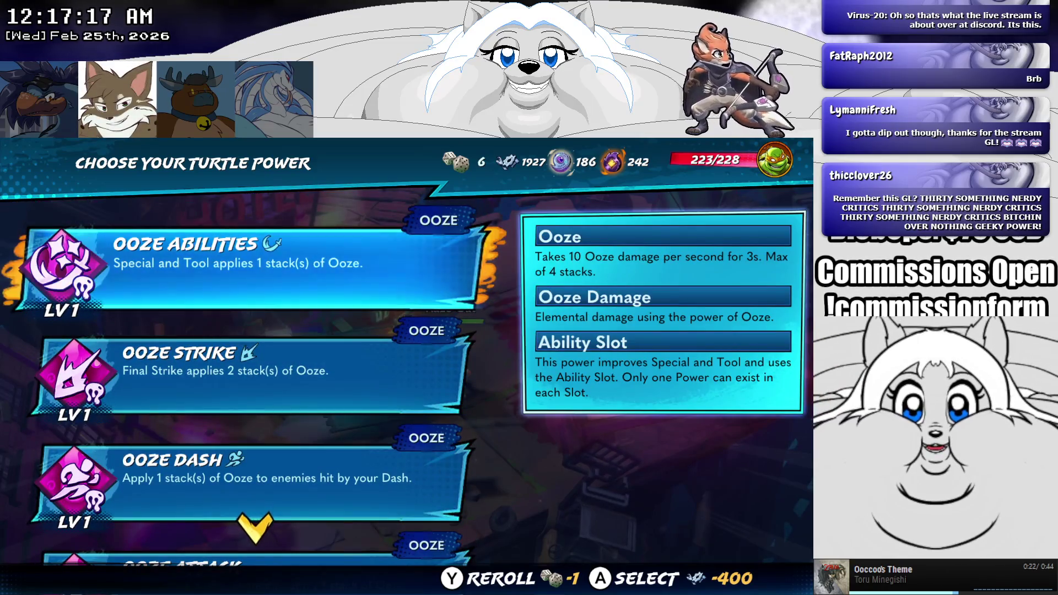
{"action": "key", "text": "Down"}
{"action": "key", "text": "Down"}
{"action": "key", "text": "Down"}
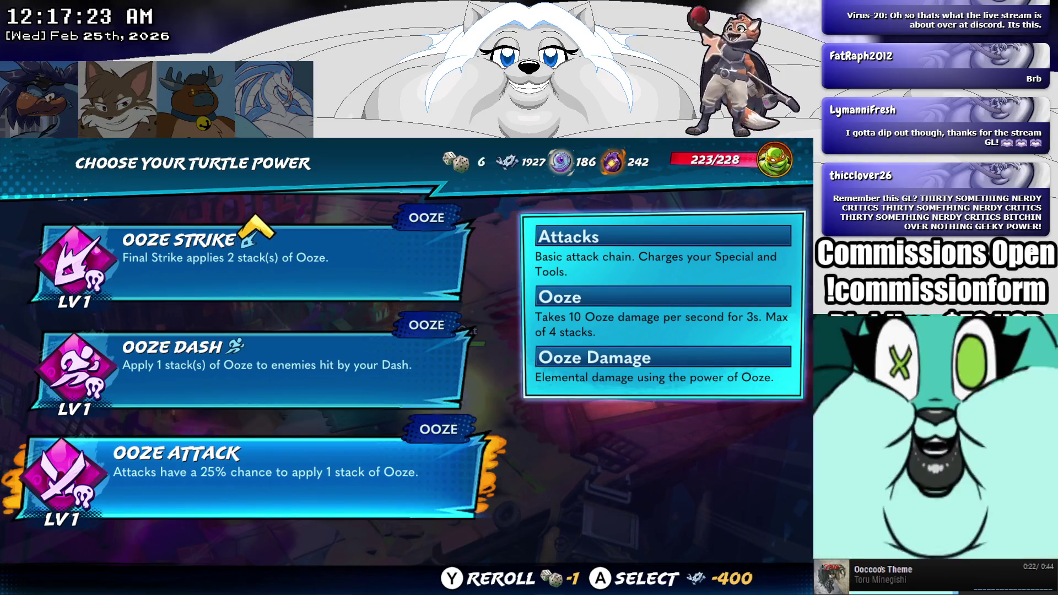
{"action": "key", "text": "Return"}
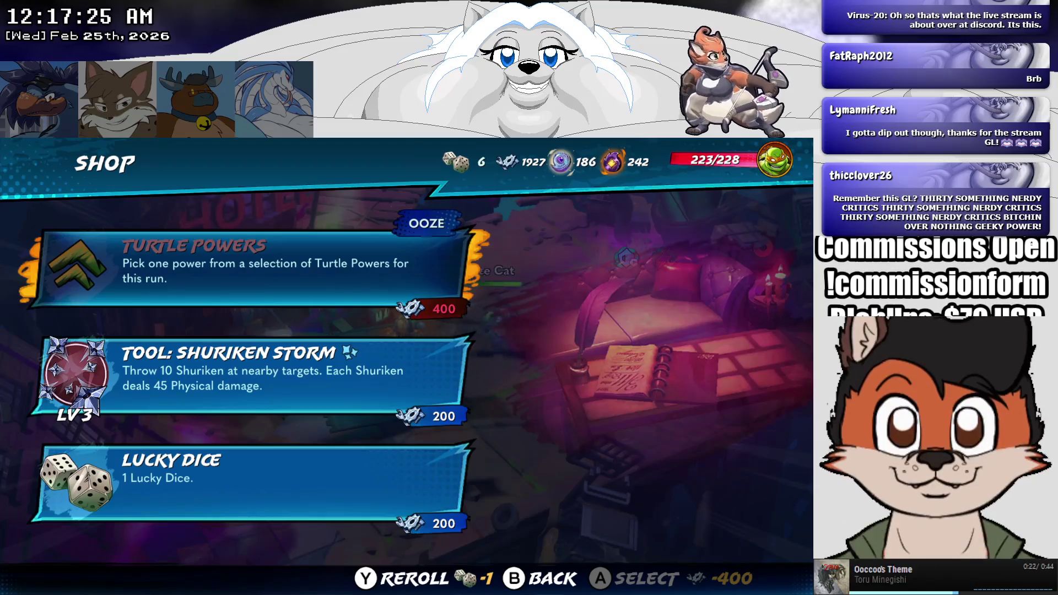
Step: Reroll the shop's stock for one dice, then buy another Turtle Powers pick
{"action": "key", "text": "Down"}
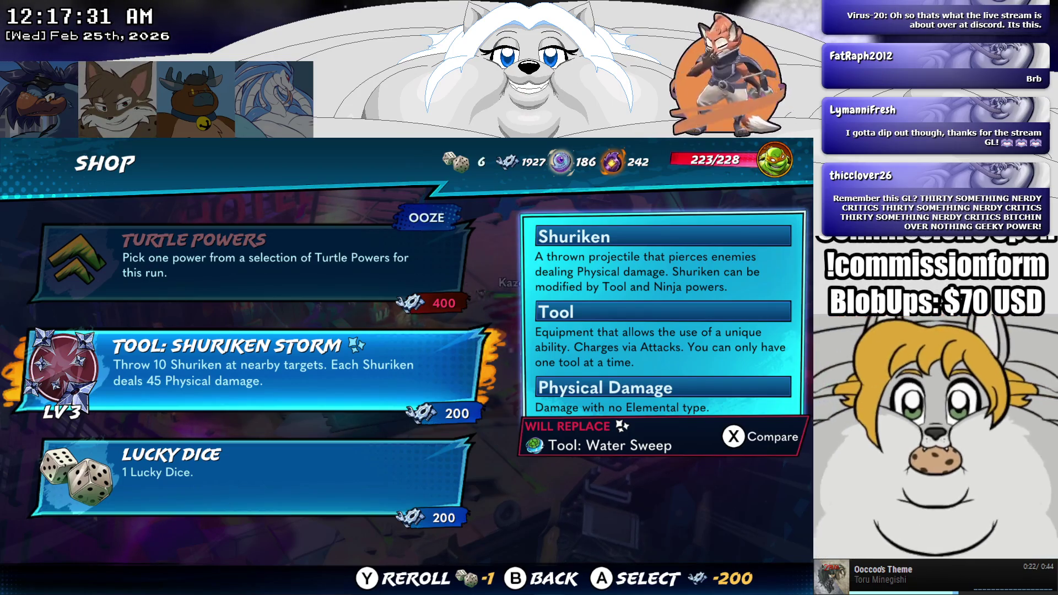
{"action": "key", "text": "y"}
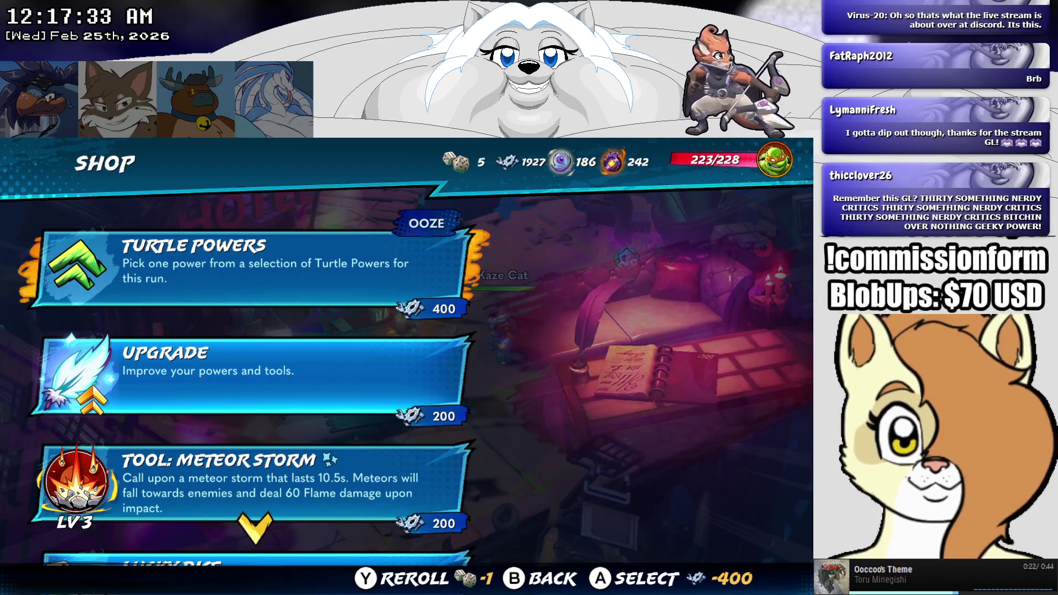
{"action": "key", "text": "Down"}
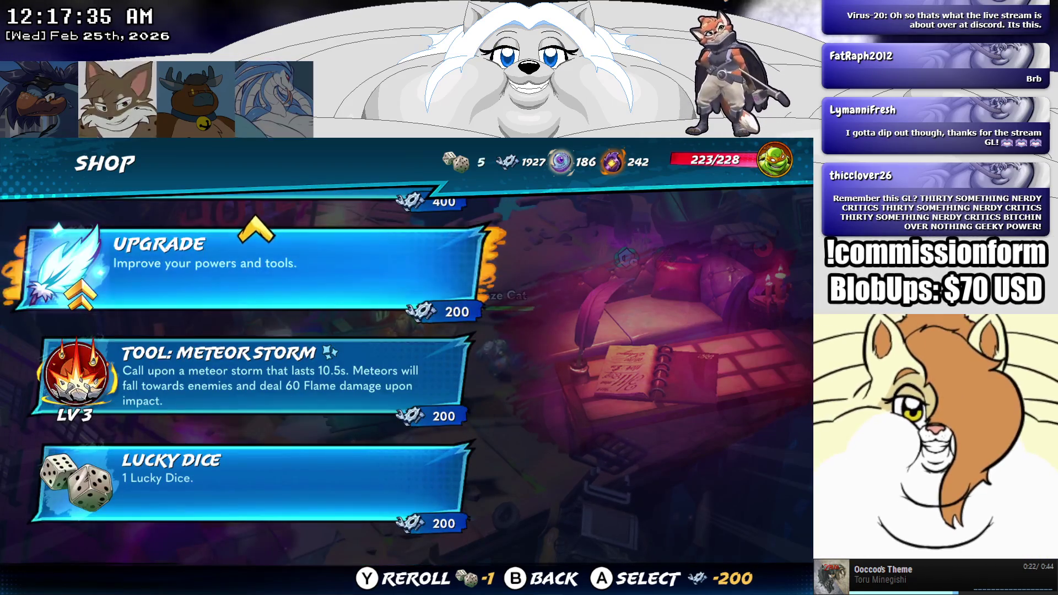
{"action": "key", "text": "Down"}
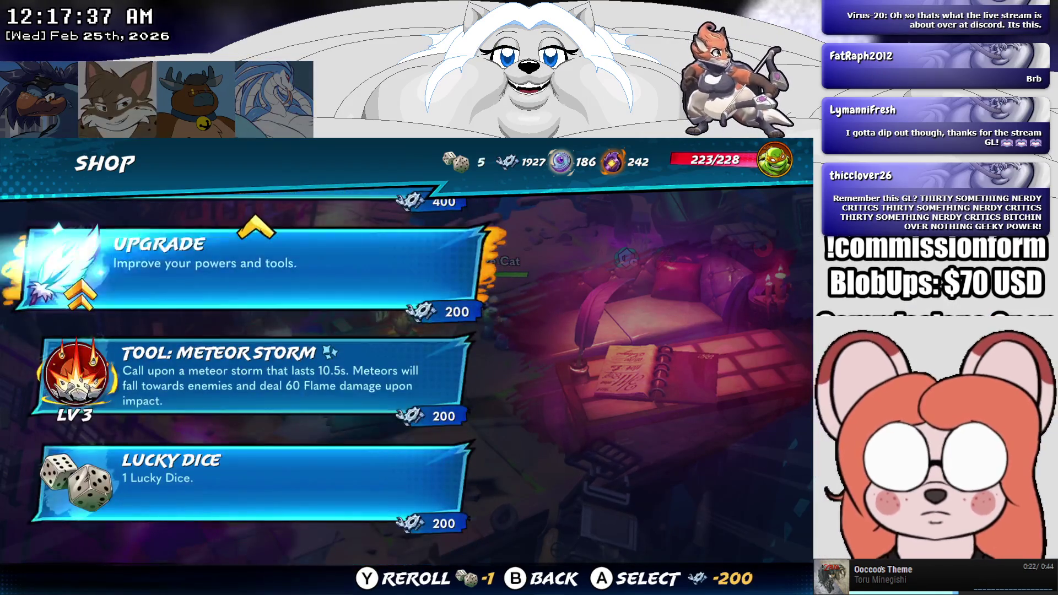
{"action": "key", "text": "Up"}
{"action": "key", "text": "Down"}
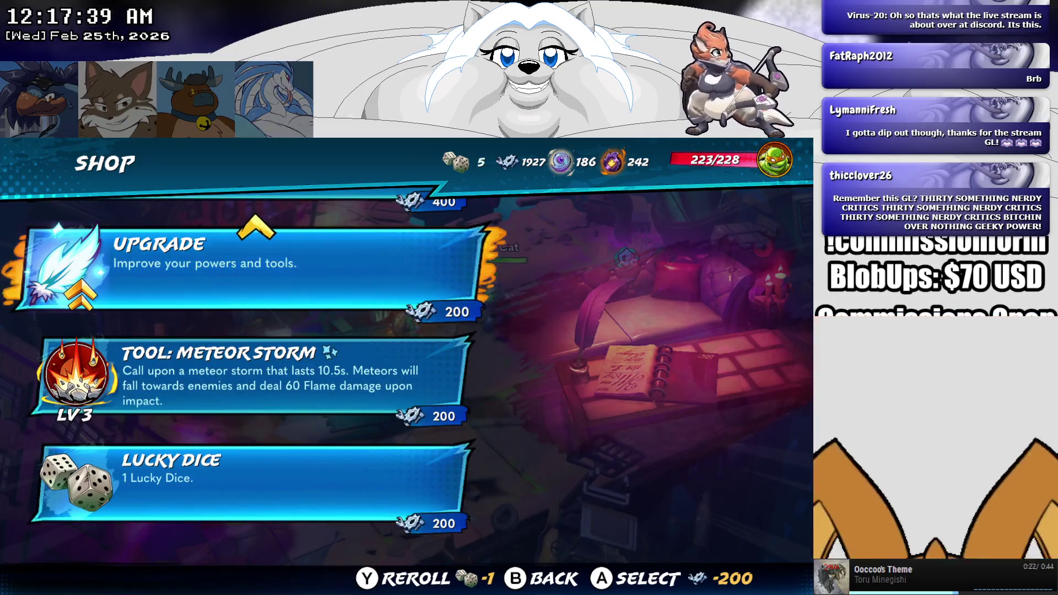
{"action": "key", "text": "Up"}
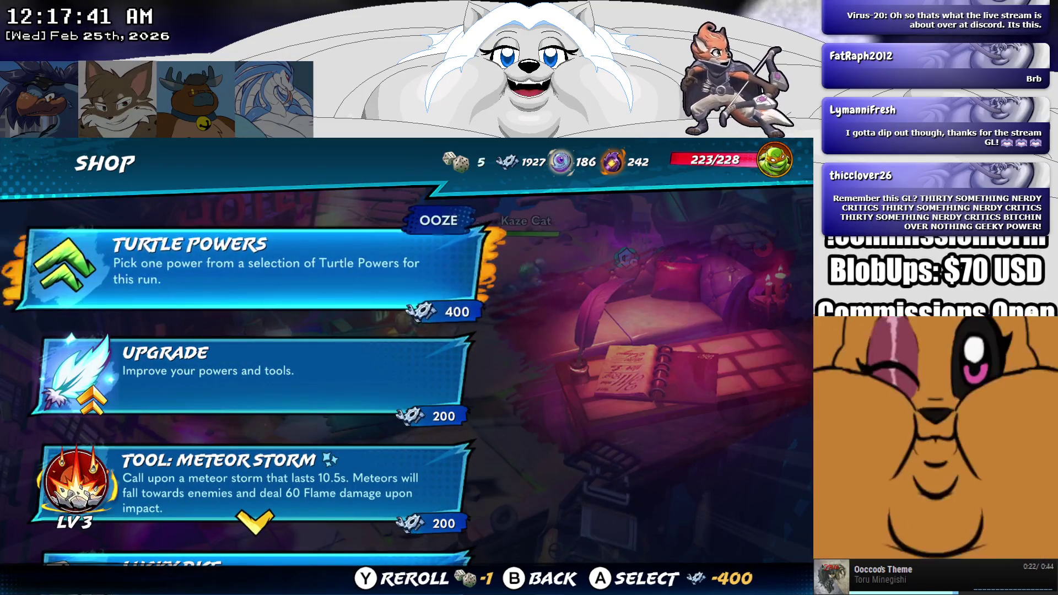
{"action": "key", "text": "Return"}
{"action": "key", "text": "Down"}
{"action": "key", "text": "Down"}
{"action": "key", "text": "Up"}
{"action": "key", "text": "Up"}
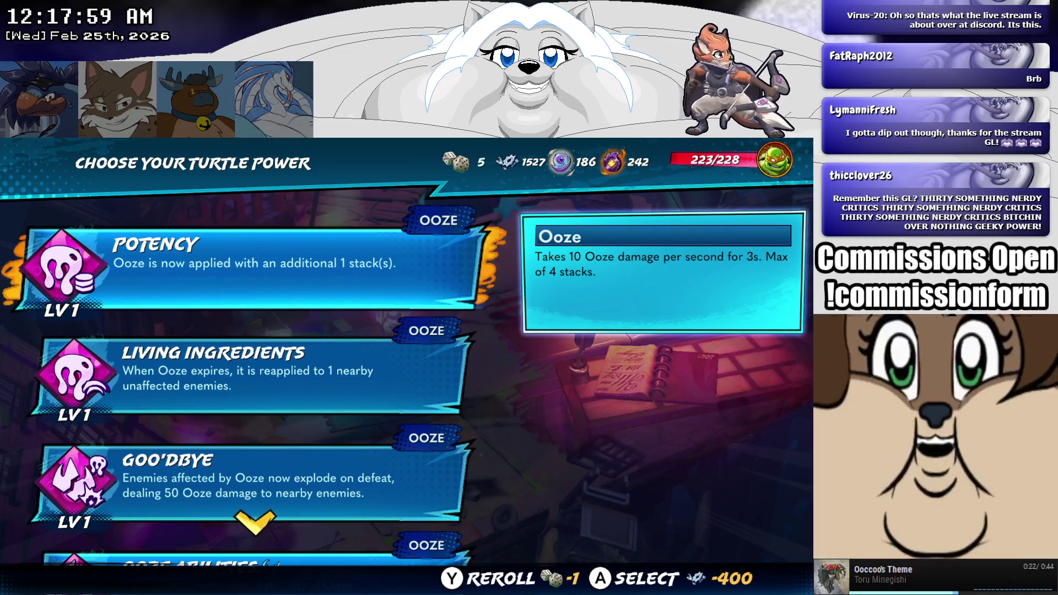
Step: Compare the Potency, Living Ingredients and Goo'dbye powers, then exit to the shop unbought
{"action": "key", "text": "Down"}
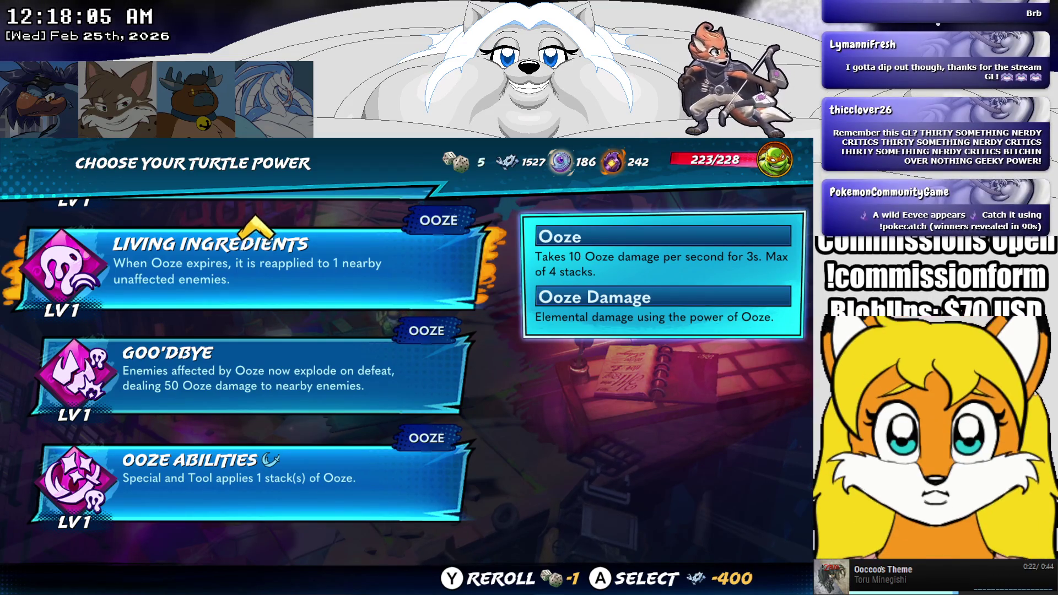
{"action": "key", "text": "Up"}
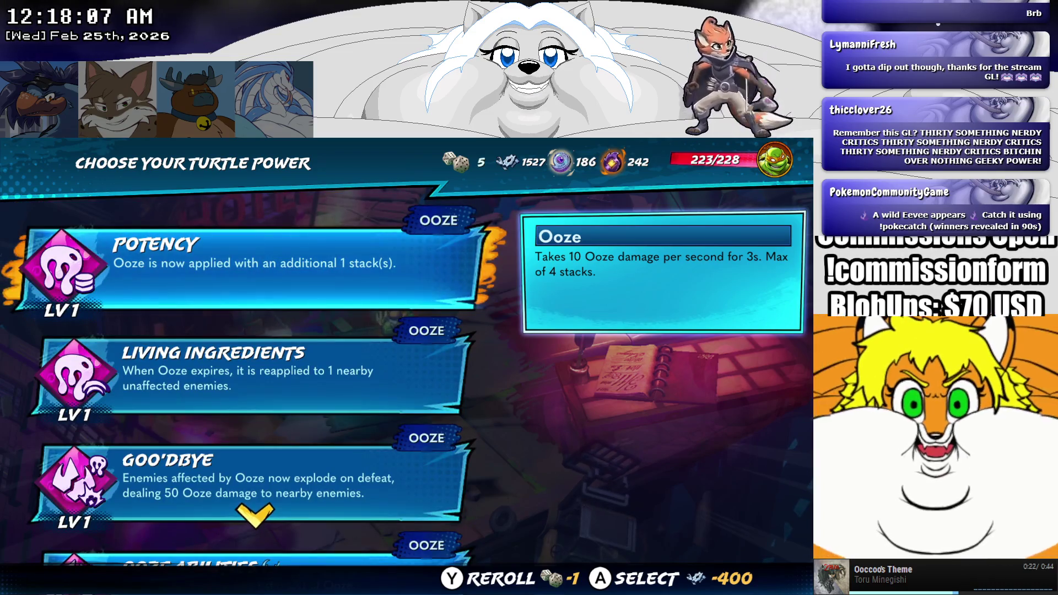
{"action": "key", "text": "Down"}
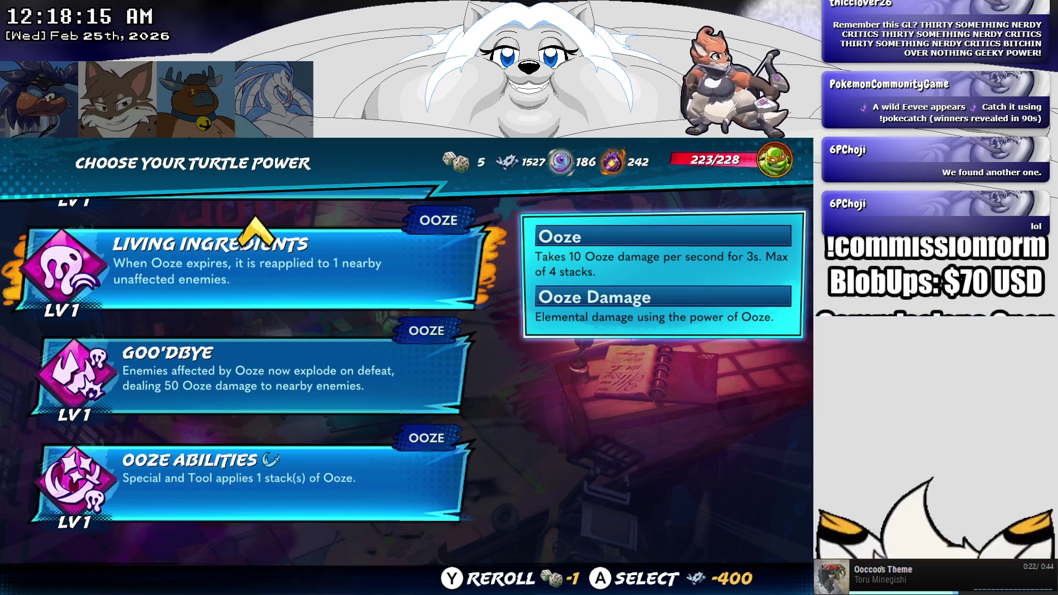
{"action": "key", "text": "Up"}
{"action": "key", "text": "Down"}
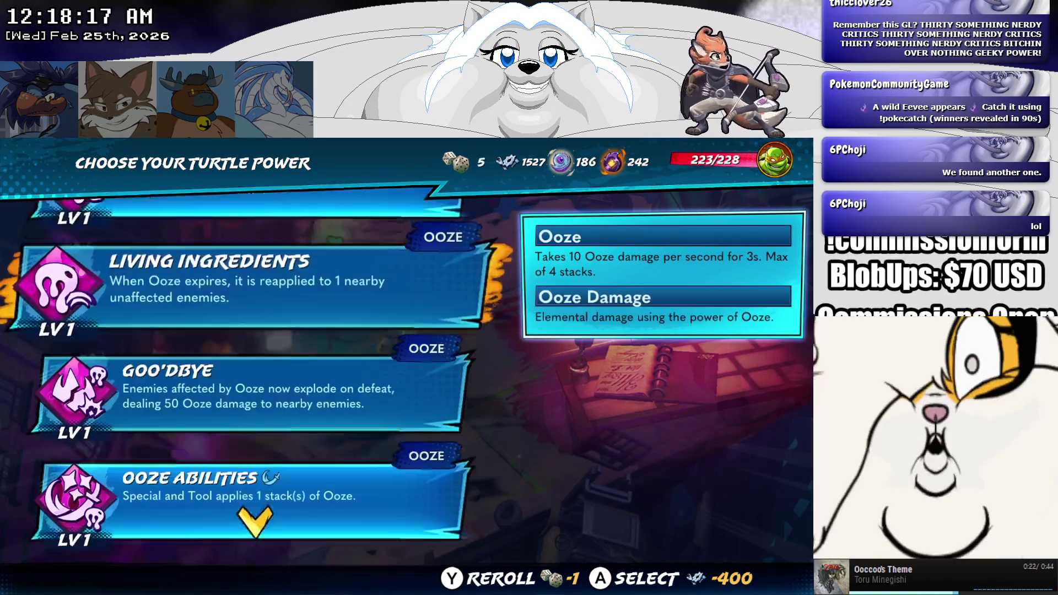
{"action": "key", "text": "Down"}
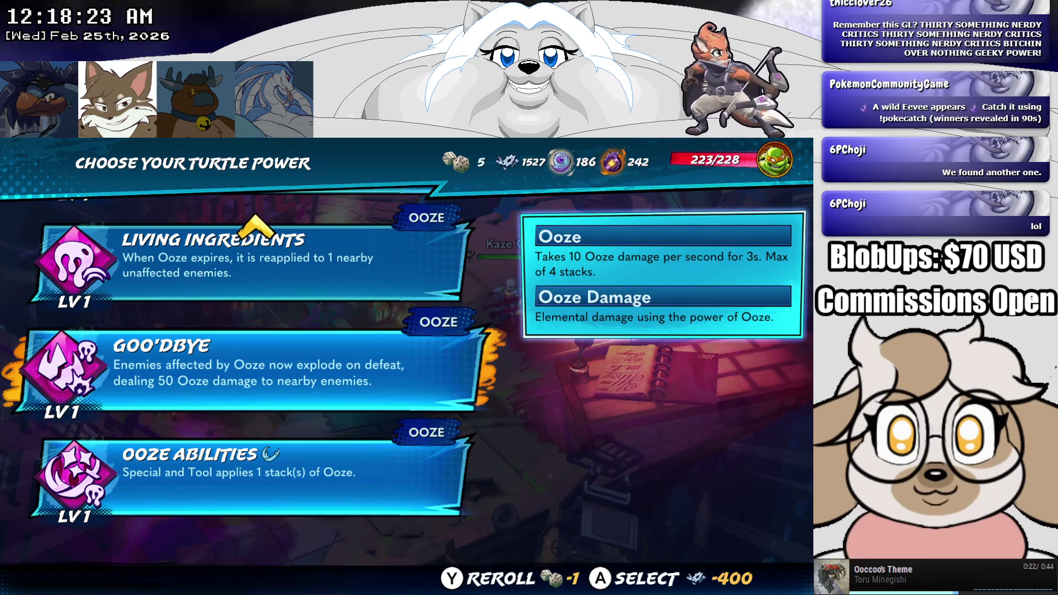
{"action": "key", "text": "Up"}
{"action": "key", "text": "Up"}
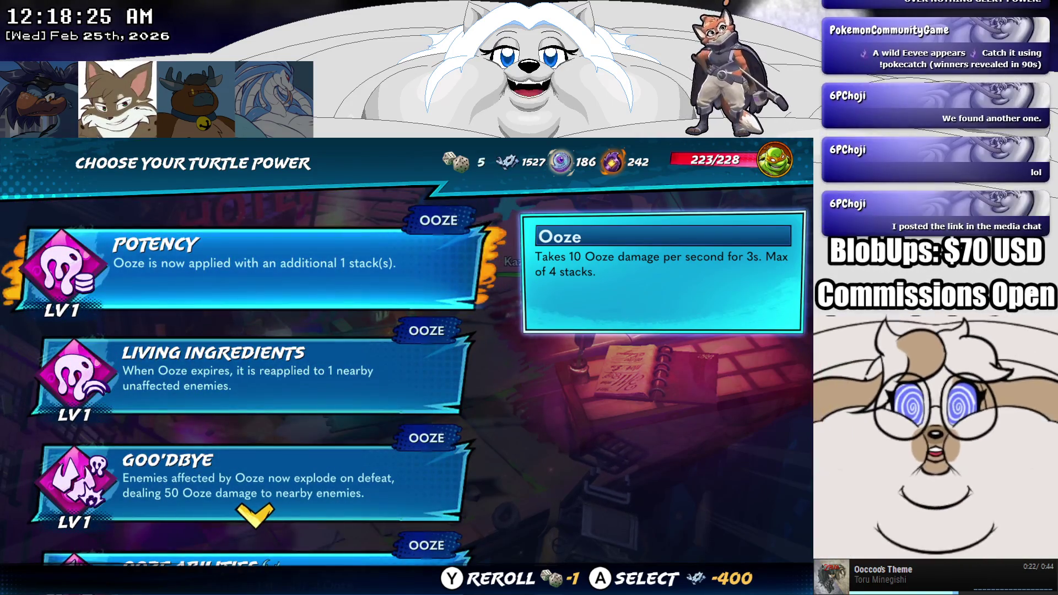
{"action": "key", "text": "Down"}
{"action": "key", "text": "Down"}
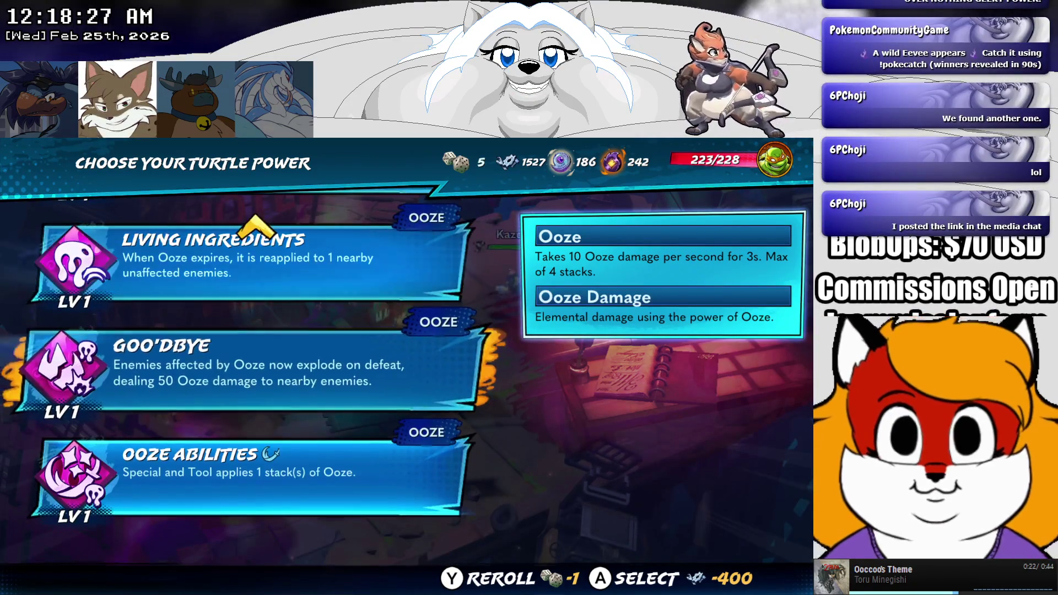
{"action": "key", "text": "Escape"}
{"action": "key", "text": "Down"}
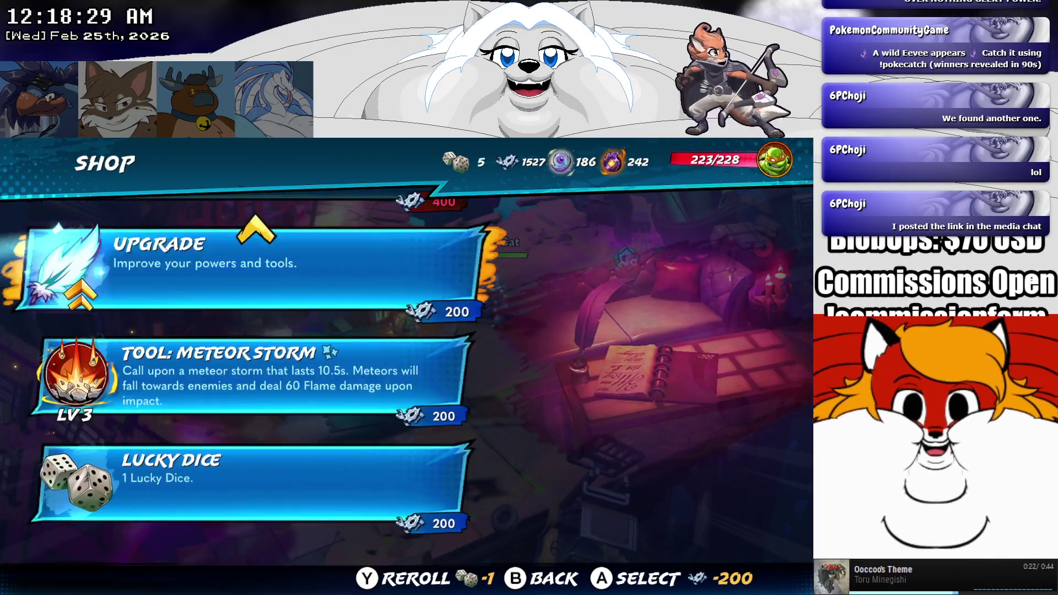
Step: Buy an Upgrade for 200, browse Shuriken Attacks, Water Sweep and Ooze Attack upgrades, then exit the shop
{"action": "key", "text": "Down"}
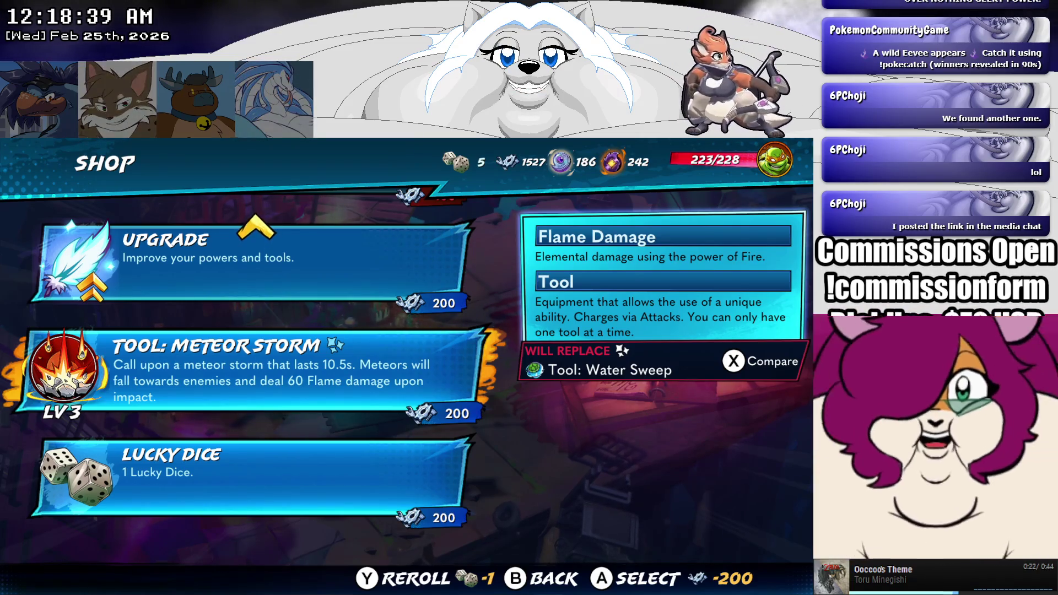
{"action": "left_click", "coordinate": [248, 265]}
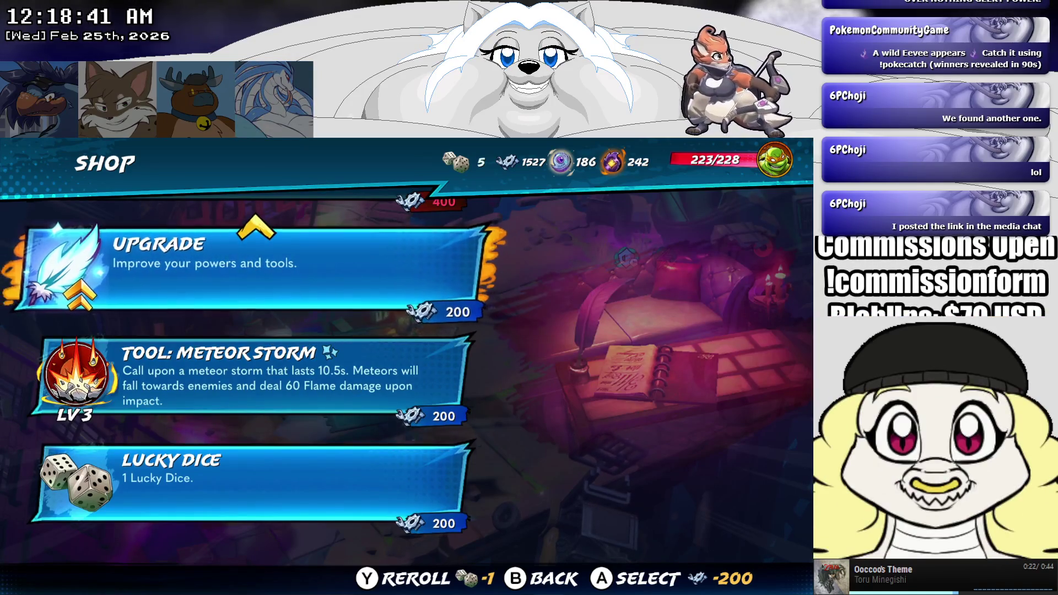
{"action": "key", "text": "Return"}
{"action": "key", "text": "Down"}
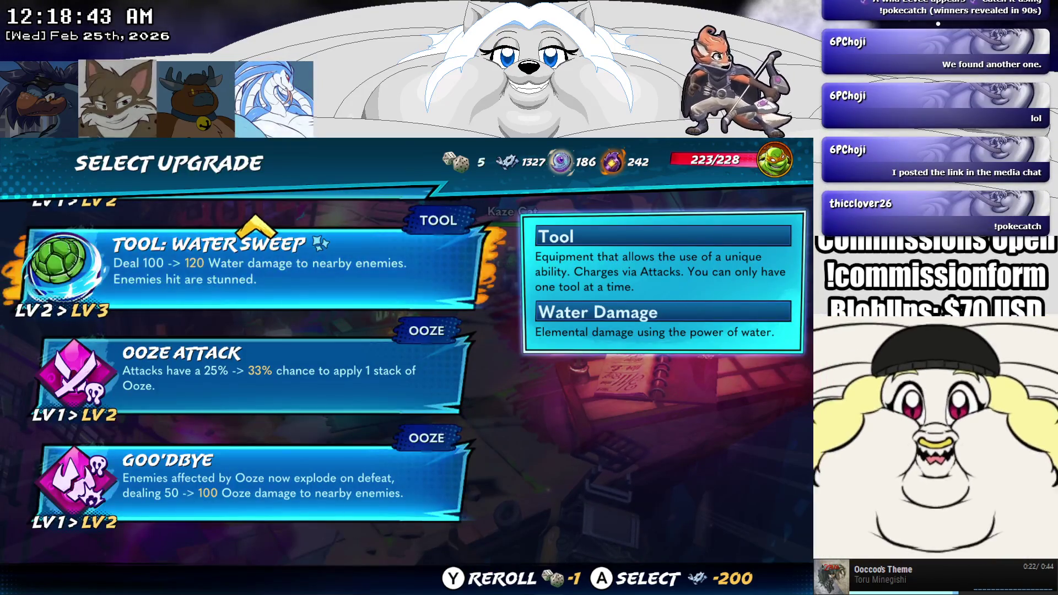
{"action": "key", "text": "Down"}
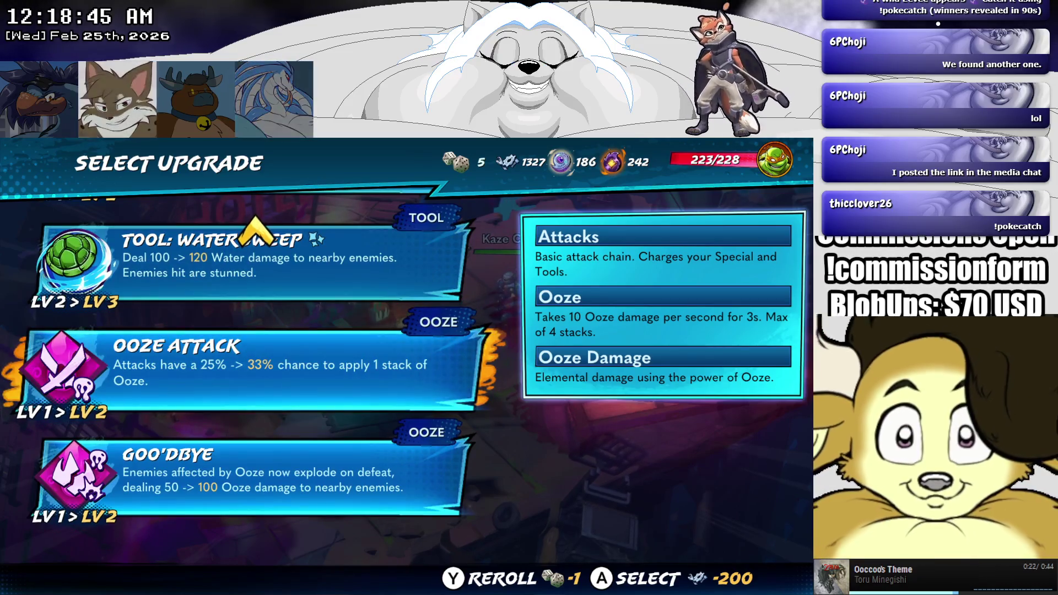
{"action": "key", "text": "Up"}
{"action": "key", "text": "Up"}
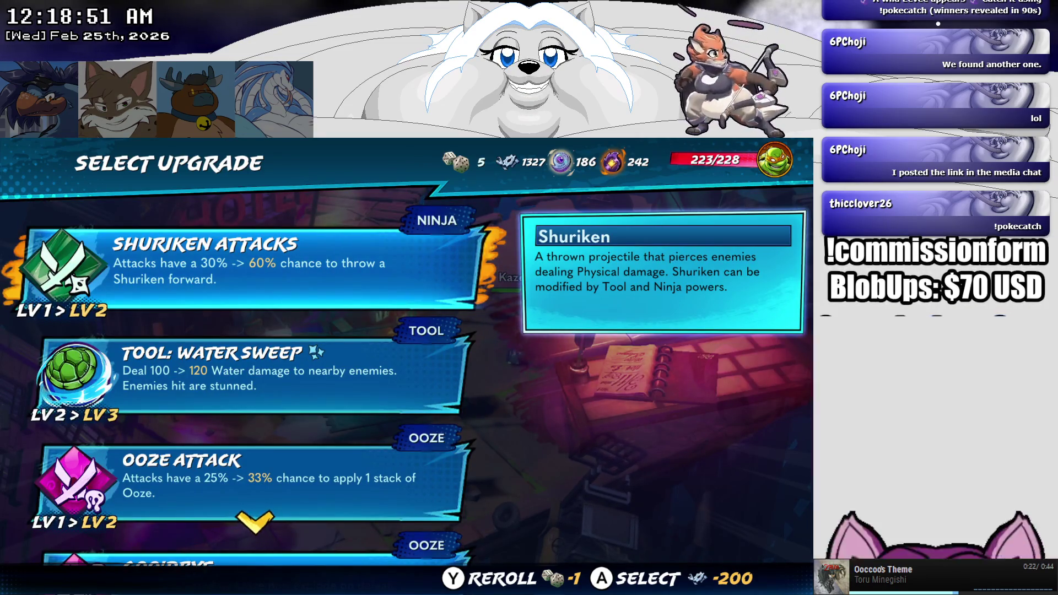
{"action": "key", "text": "Down"}
{"action": "key", "text": "Down"}
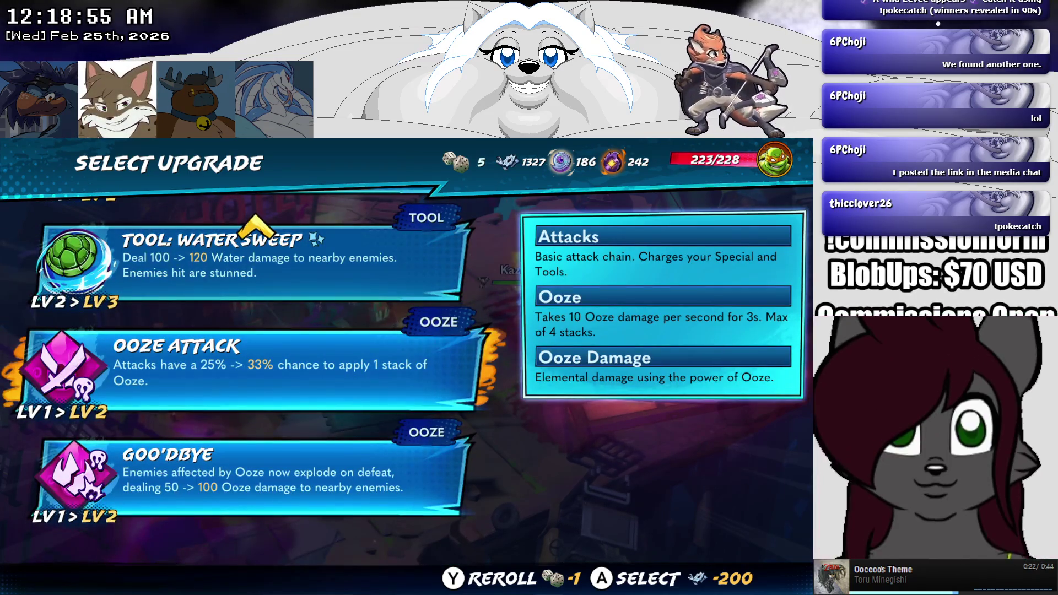
{"action": "key", "text": "Escape"}
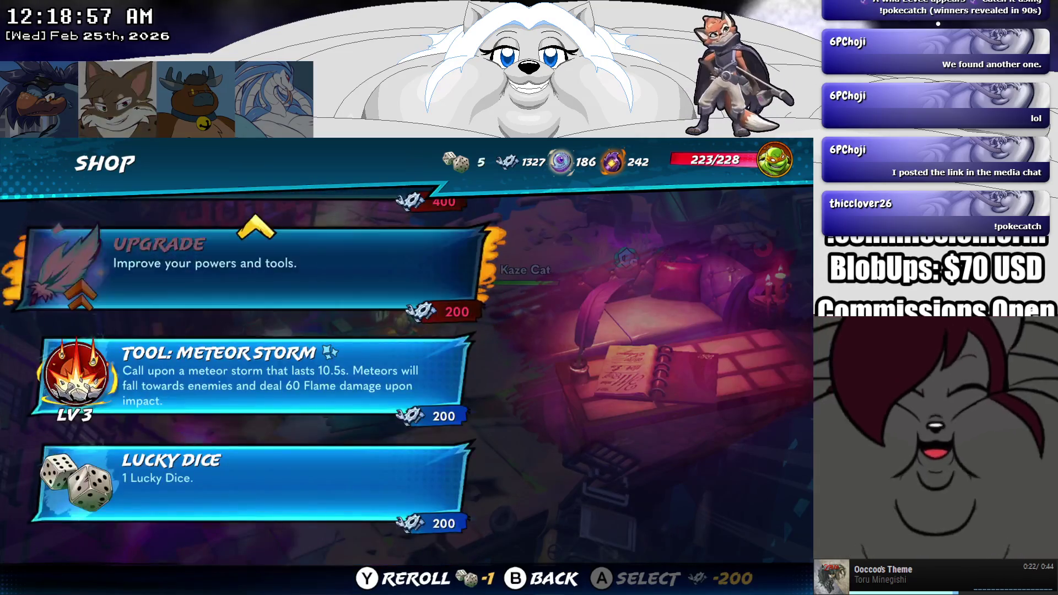
{"action": "key", "text": "Escape"}
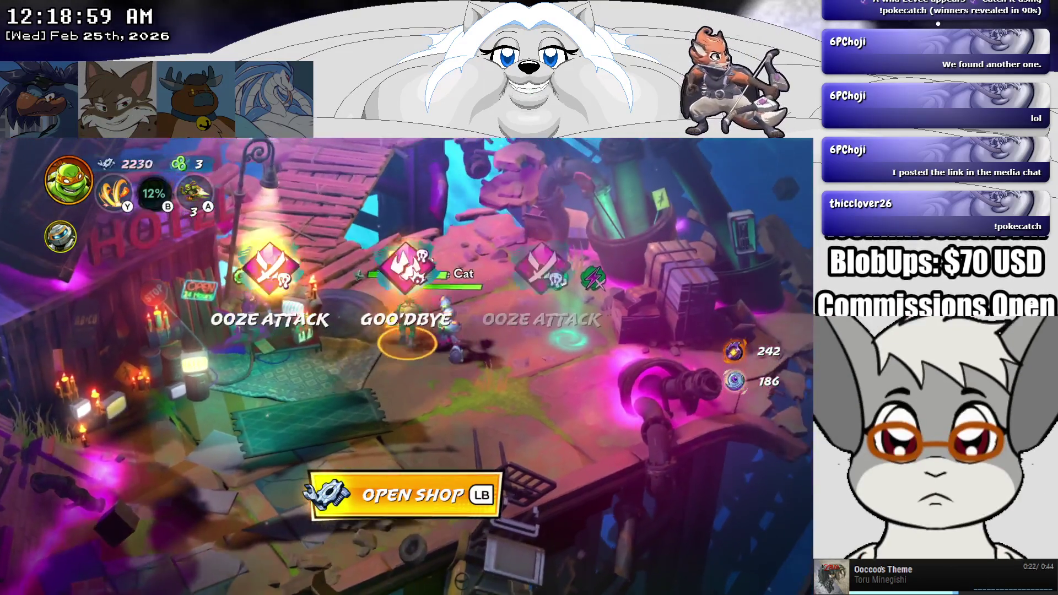
Step: Walk Michelangelo left and up the wooden bridge toward the next room
{"action": "key", "text": "Left"}
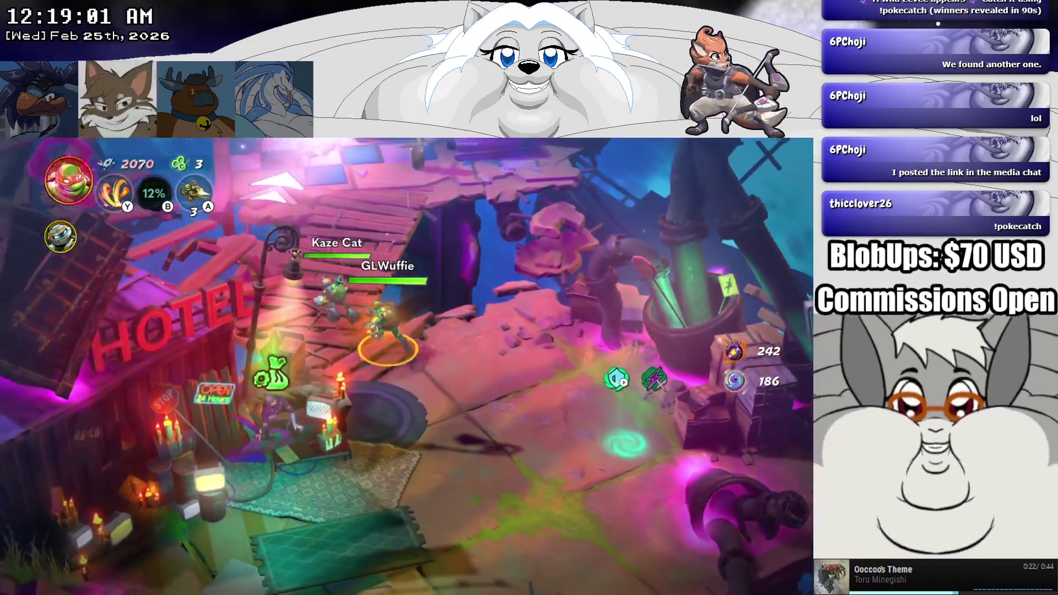
{"action": "key", "text": "Up"}
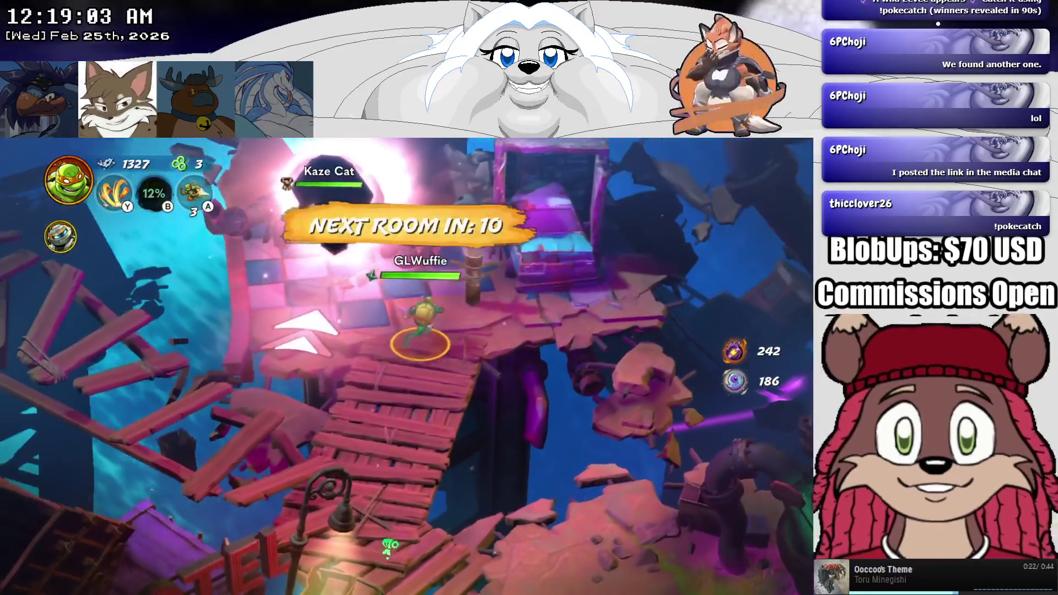
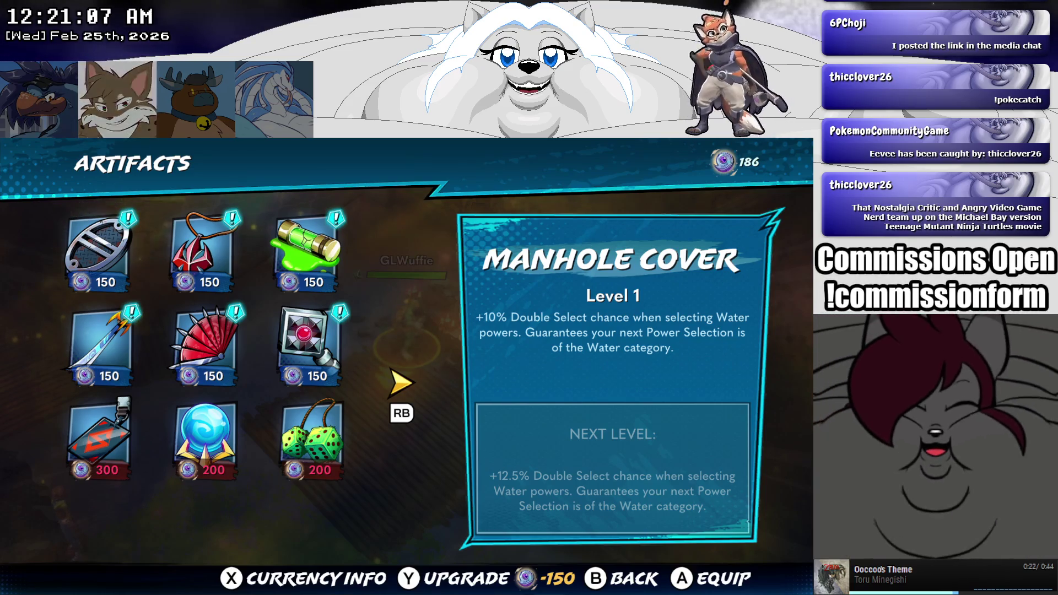
Step: Check five artifacts, from Foot Clan Medallion to Battle Shell Fuzzy Dice, then close the Artifacts menu
{"action": "left_click", "coordinate": [204, 248]}
{"action": "left_click", "coordinate": [204, 342]}
{"action": "left_click", "coordinate": [309, 341]}
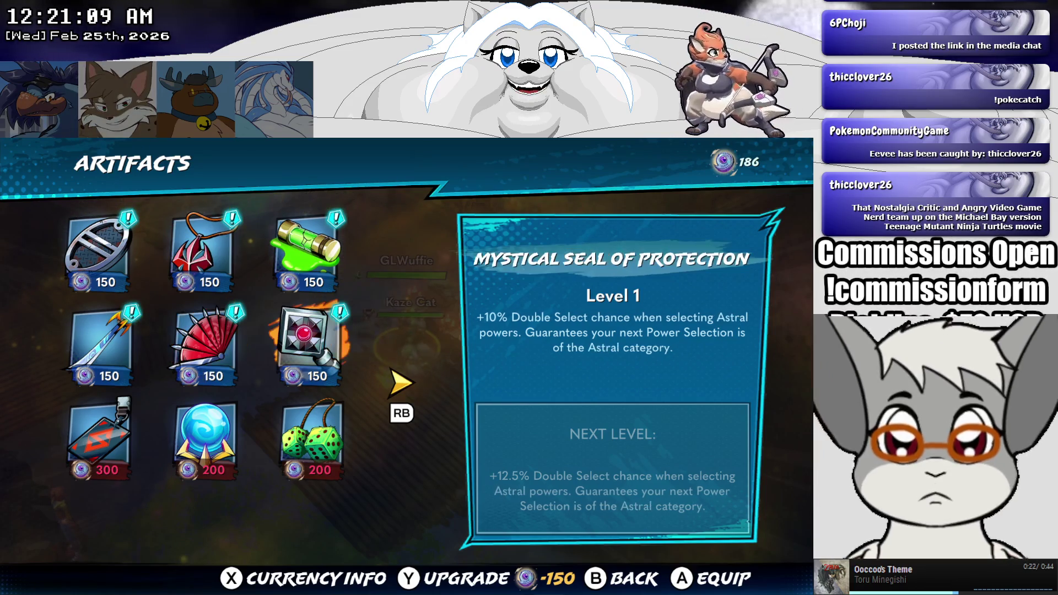
{"action": "left_click", "coordinate": [204, 440]}
{"action": "left_click", "coordinate": [311, 441]}
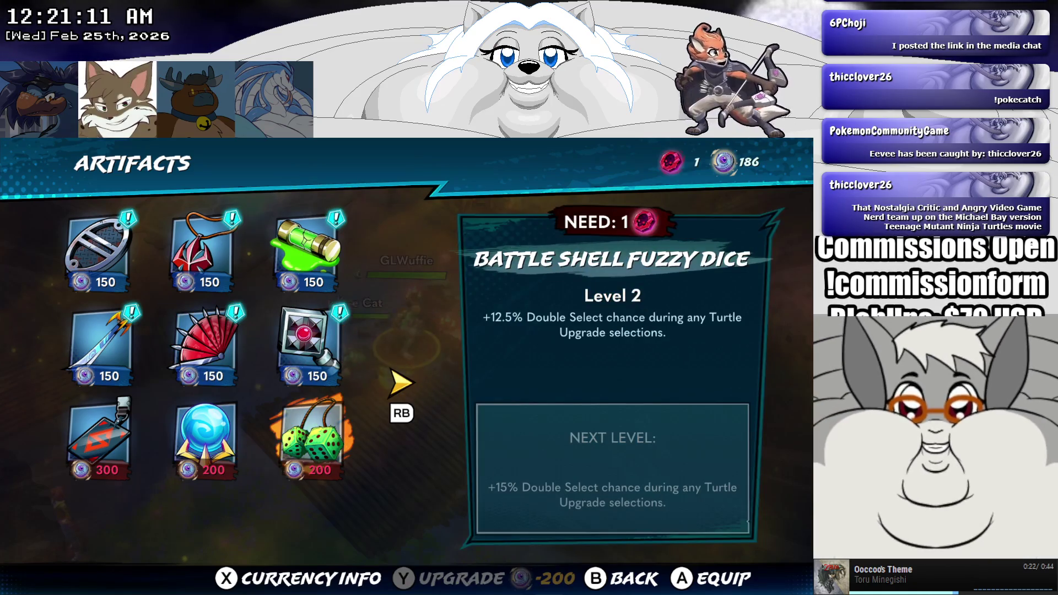
{"action": "key", "text": "Escape"}
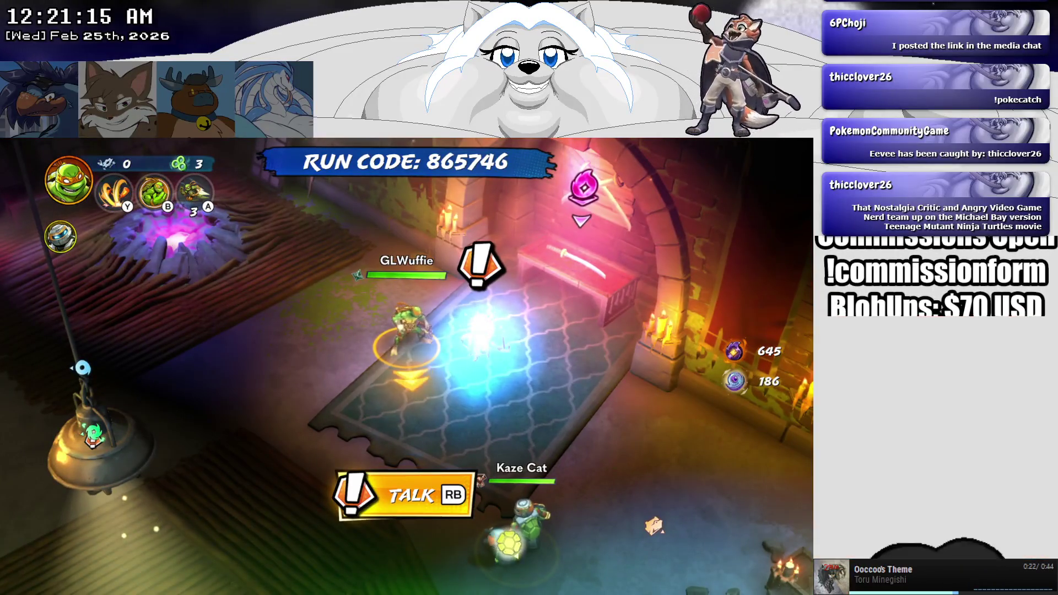
Step: Talk to Splinter as Leonardo and advance through the dialogue, including the apology, then pause
{"action": "key", "text": "e"}
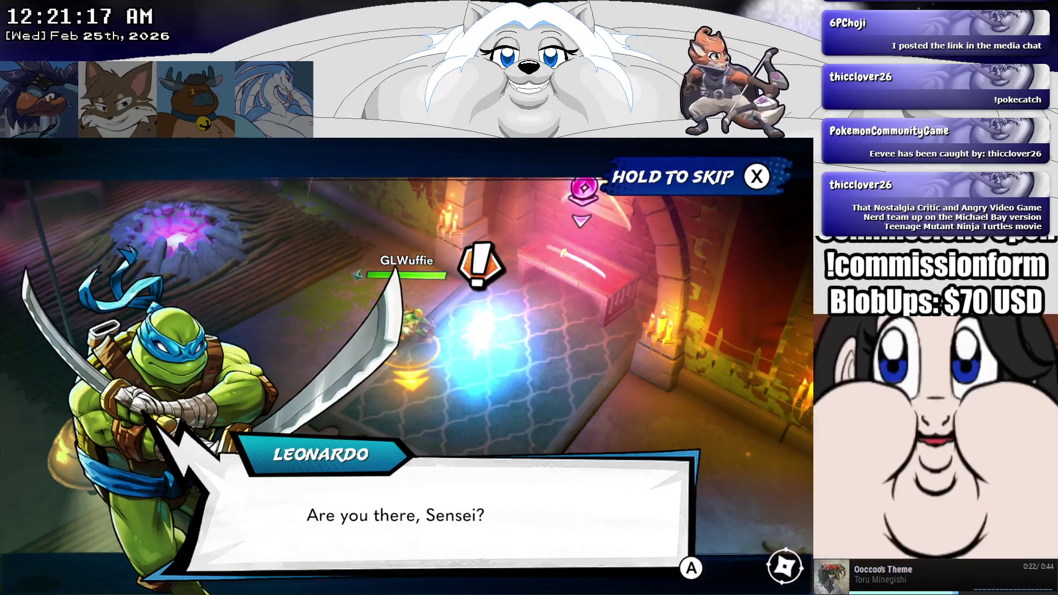
{"action": "key", "text": "e"}
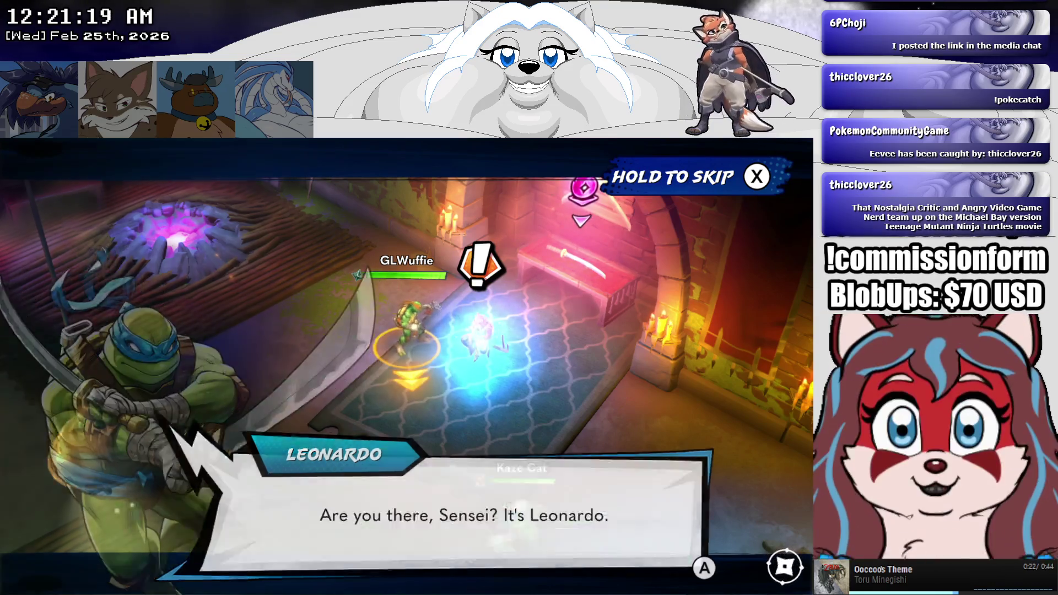
{"action": "key", "text": "e"}
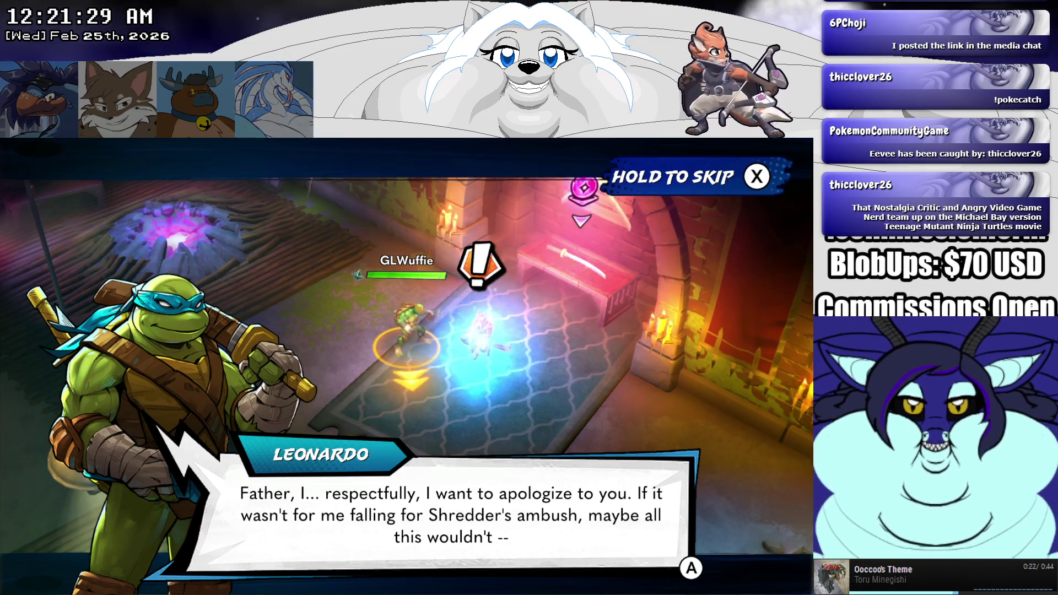
{"action": "key", "text": "e"}
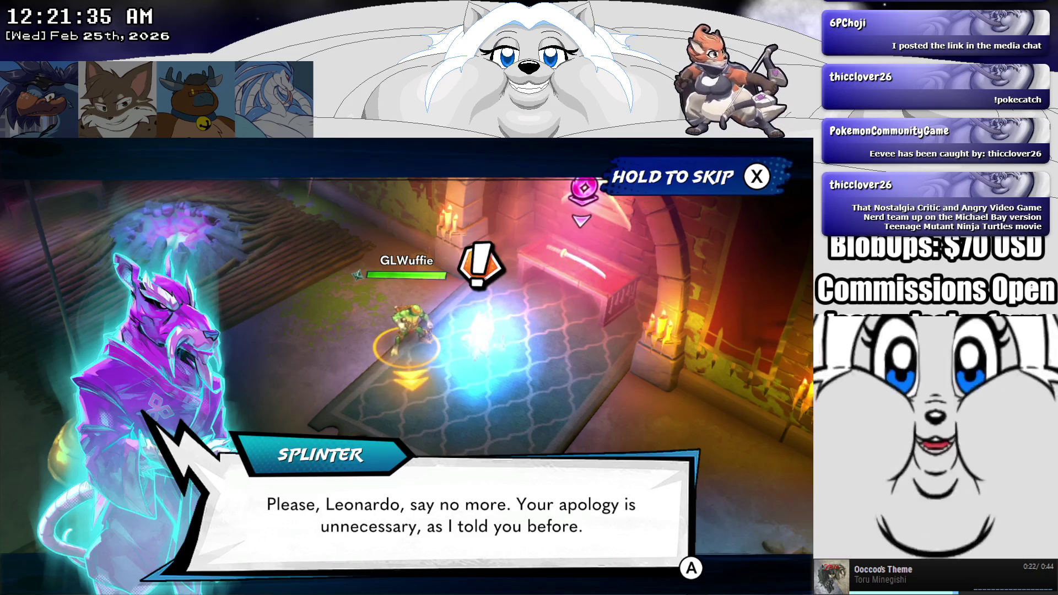
{"action": "key", "text": "e"}
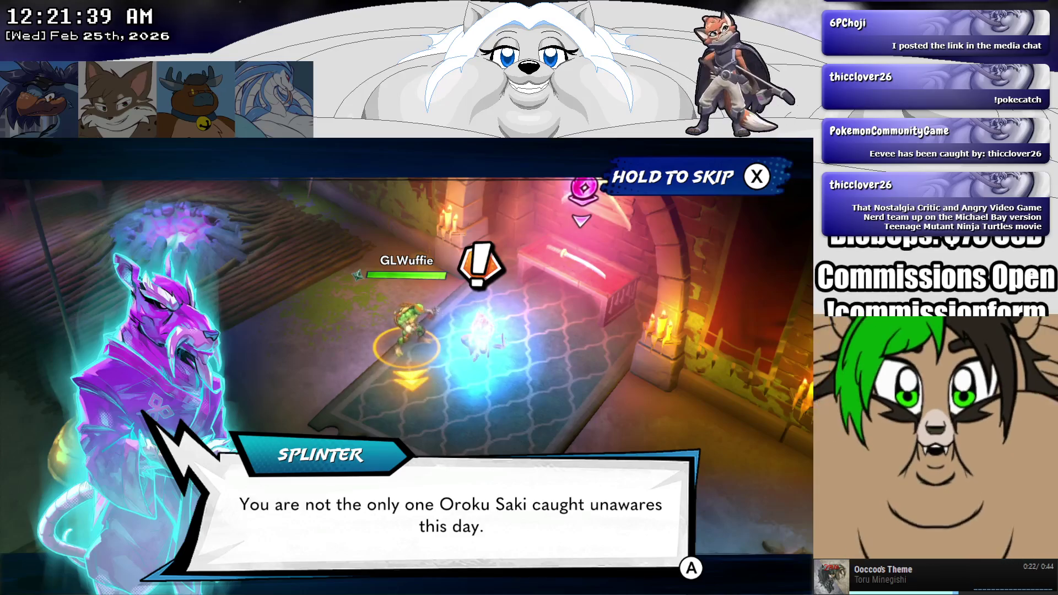
{"action": "key", "text": "e"}
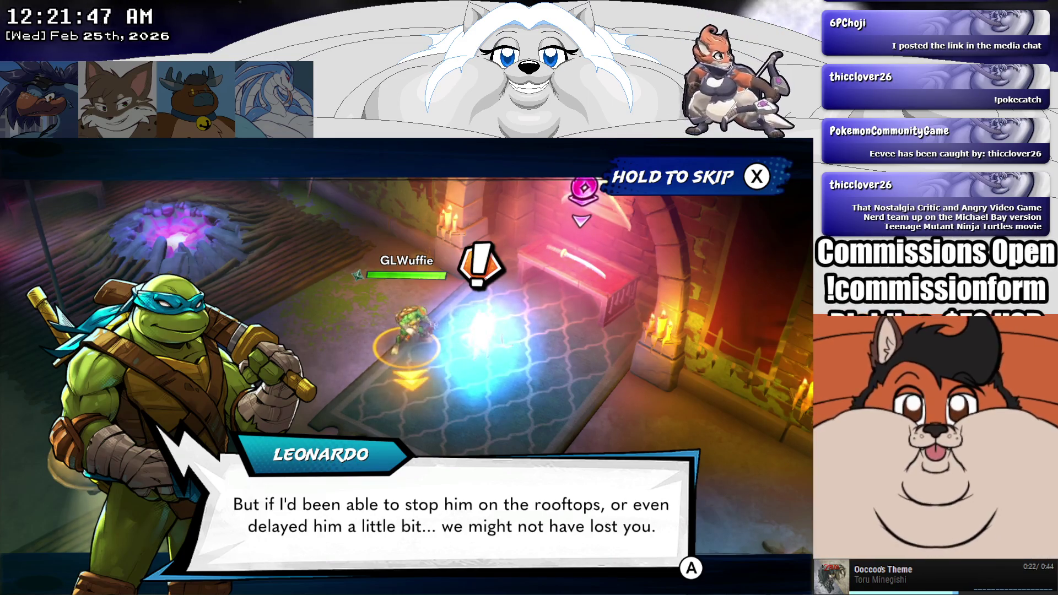
{"action": "key", "text": "e"}
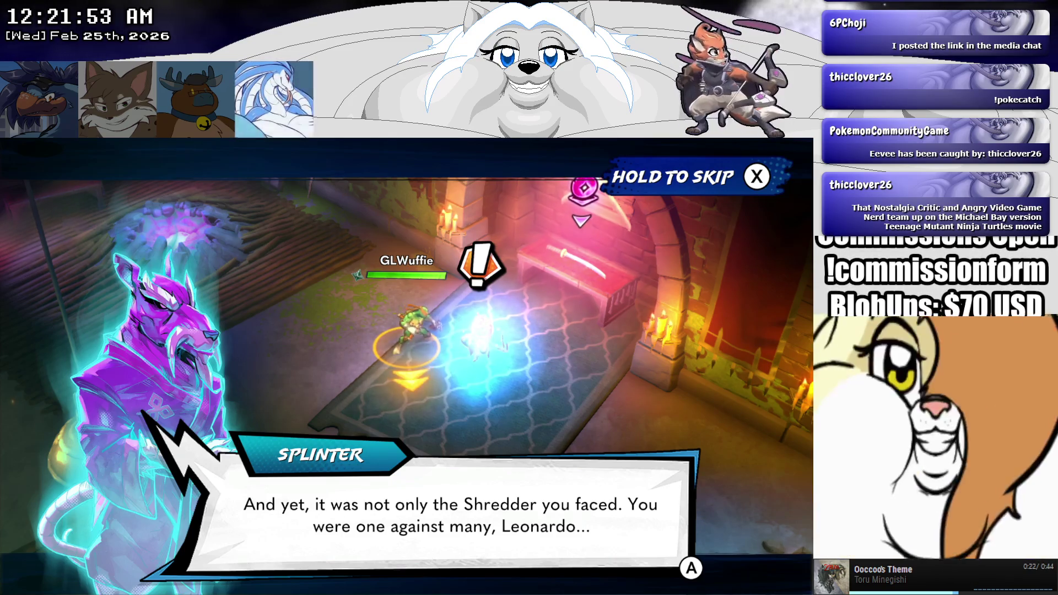
{"action": "key", "text": "Return"}
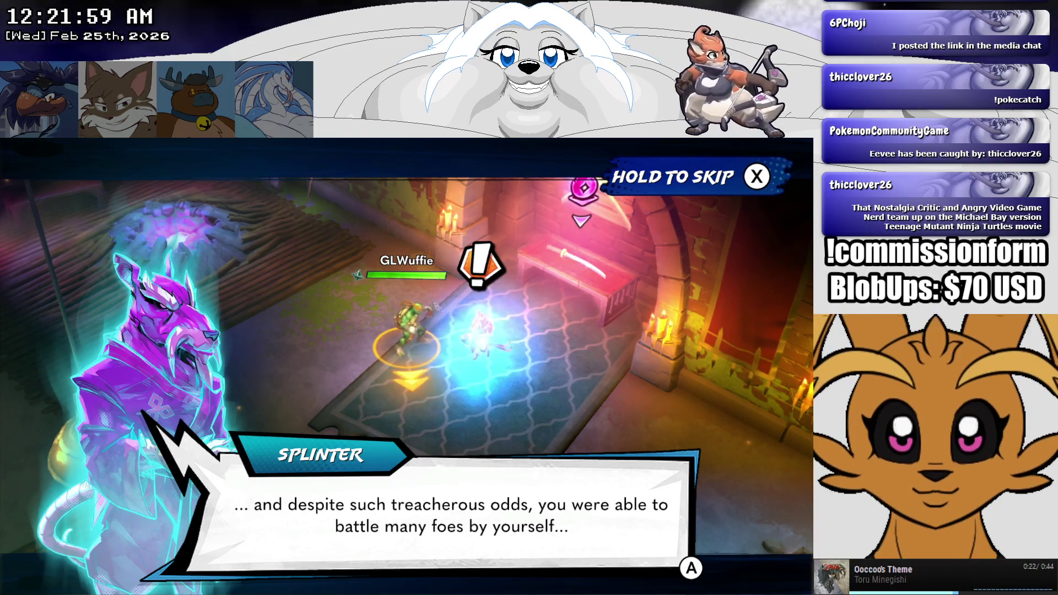
{"action": "key", "text": "Return"}
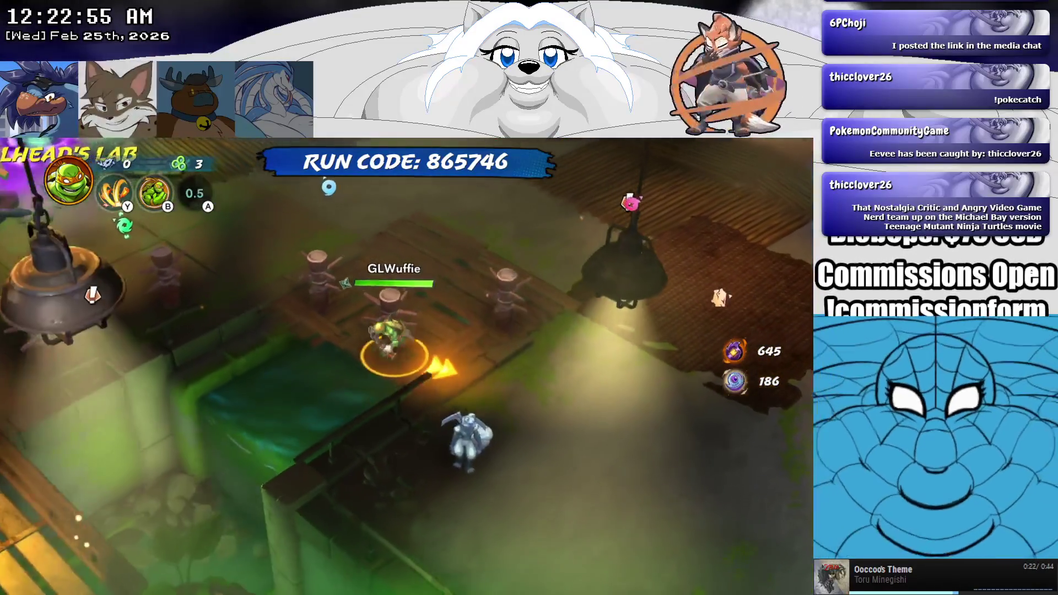
{"action": "key", "text": "Escape"}
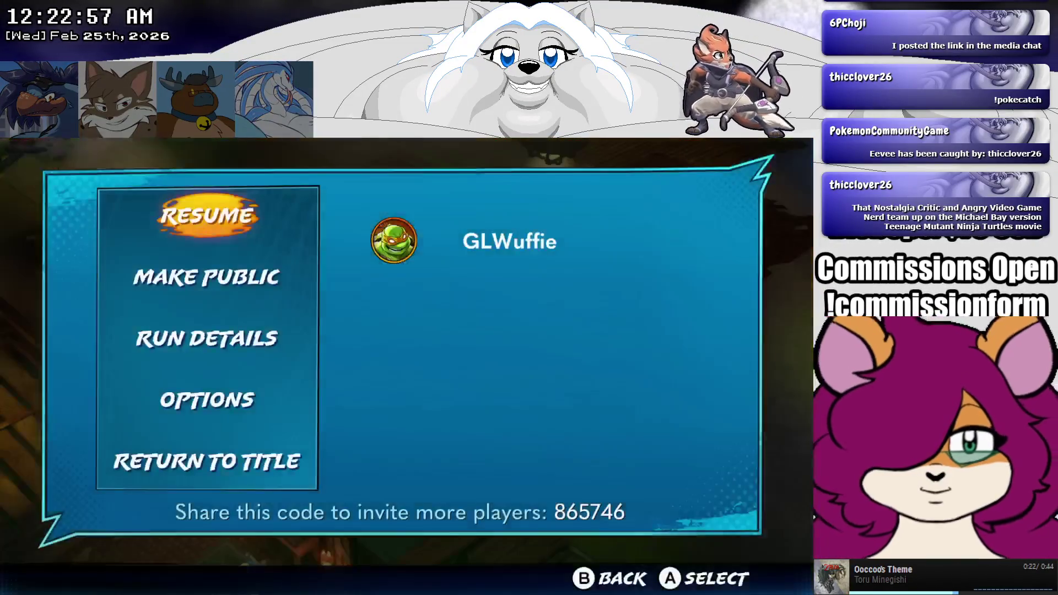
Step: Choose Return to Title from the pause menu and confirm leaving the run
{"action": "left_click", "coordinate": [206, 399]}
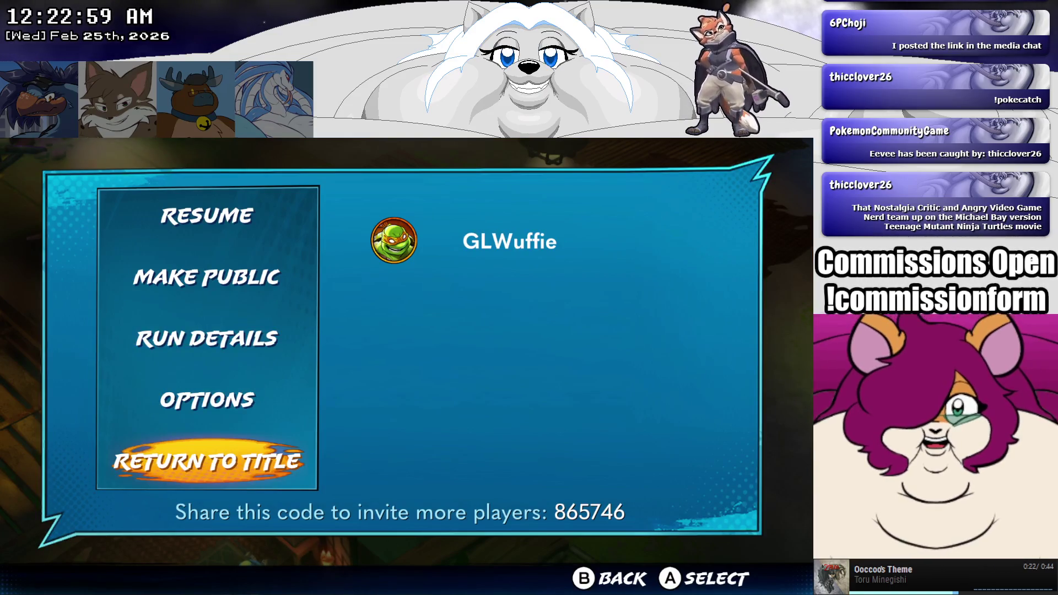
{"action": "key", "text": "Return"}
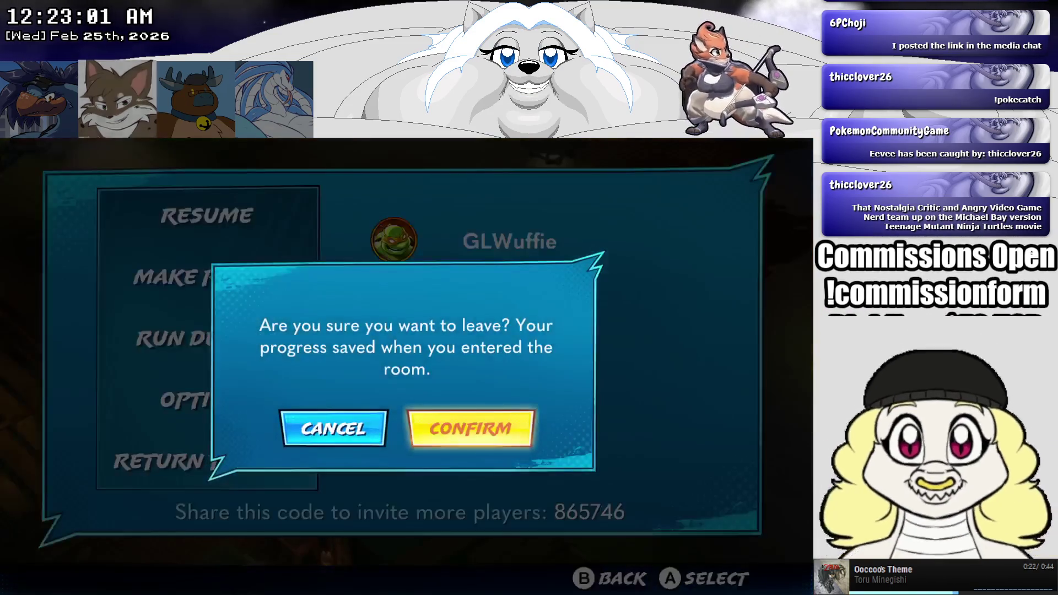
{"action": "key", "text": "Return"}
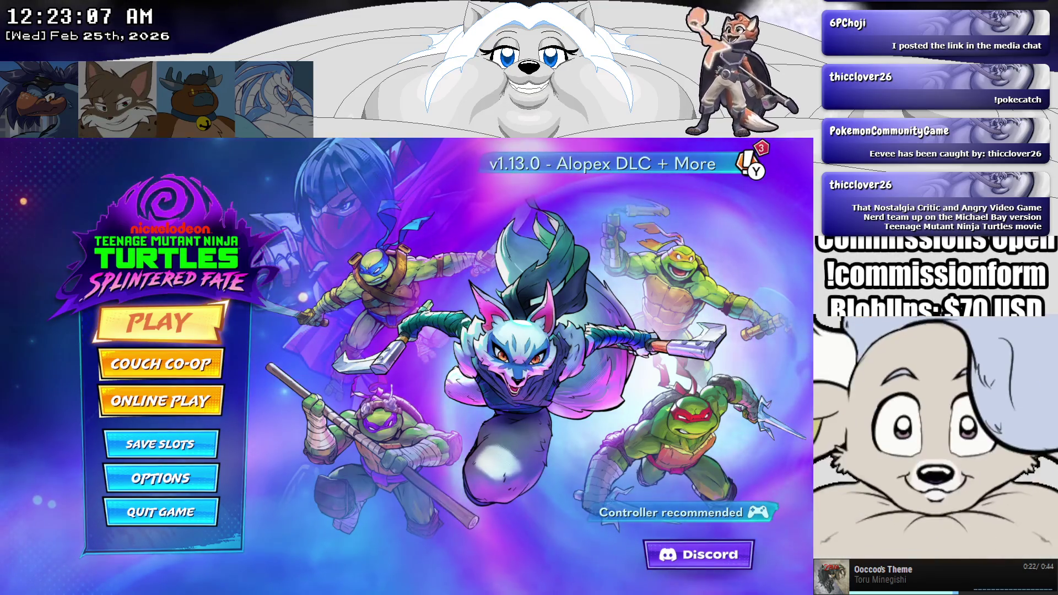
Step: Look into Online Play and back out, then select Play for the New Run / Resume Run choice
{"action": "key", "text": "Down"}
{"action": "key", "text": "Down"}
{"action": "key", "text": "Up"}
{"action": "key", "text": "Up"}
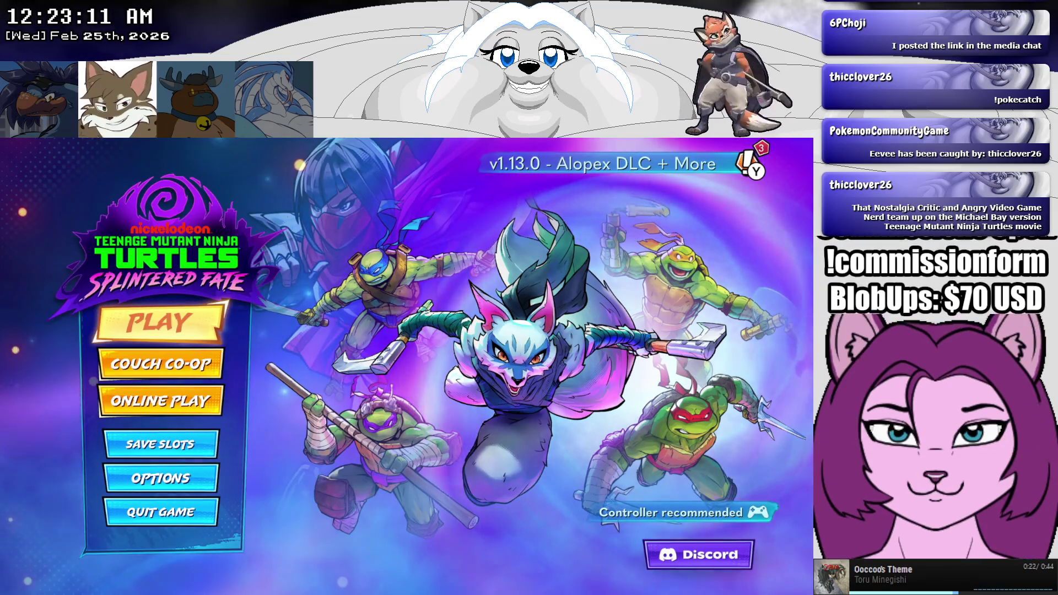
{"action": "key", "text": "Down"}
{"action": "key", "text": "Down"}
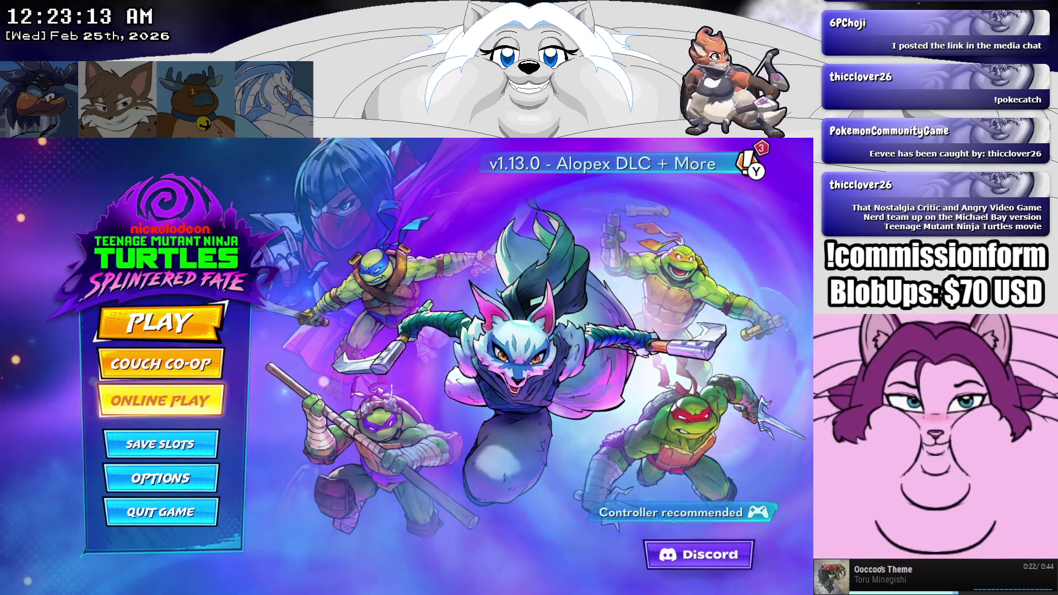
{"action": "key", "text": "Return"}
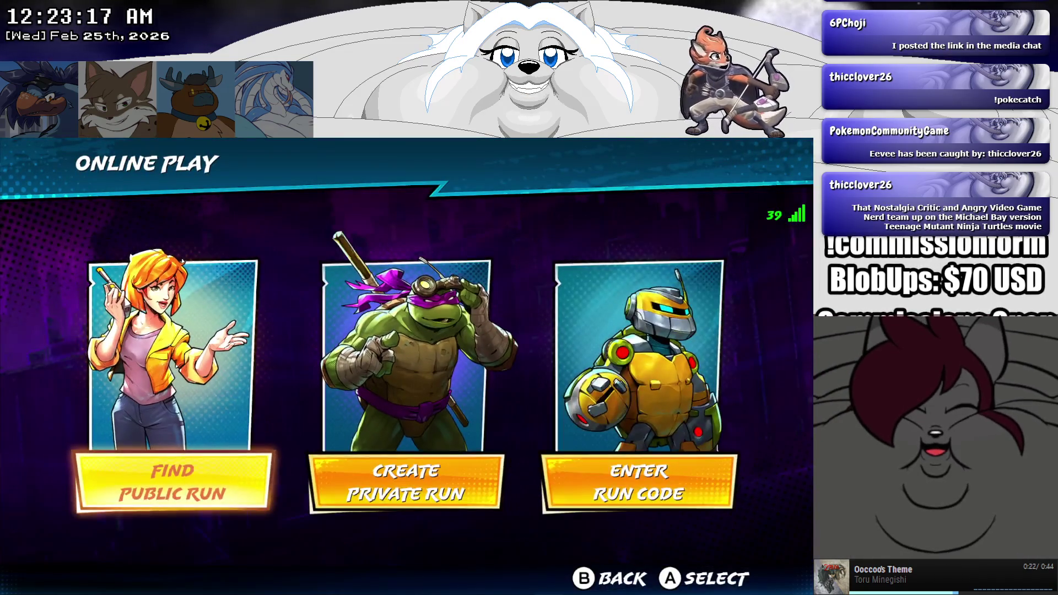
{"action": "key", "text": "Escape"}
{"action": "key", "text": "Up"}
{"action": "key", "text": "Up"}
{"action": "key", "text": "Return"}
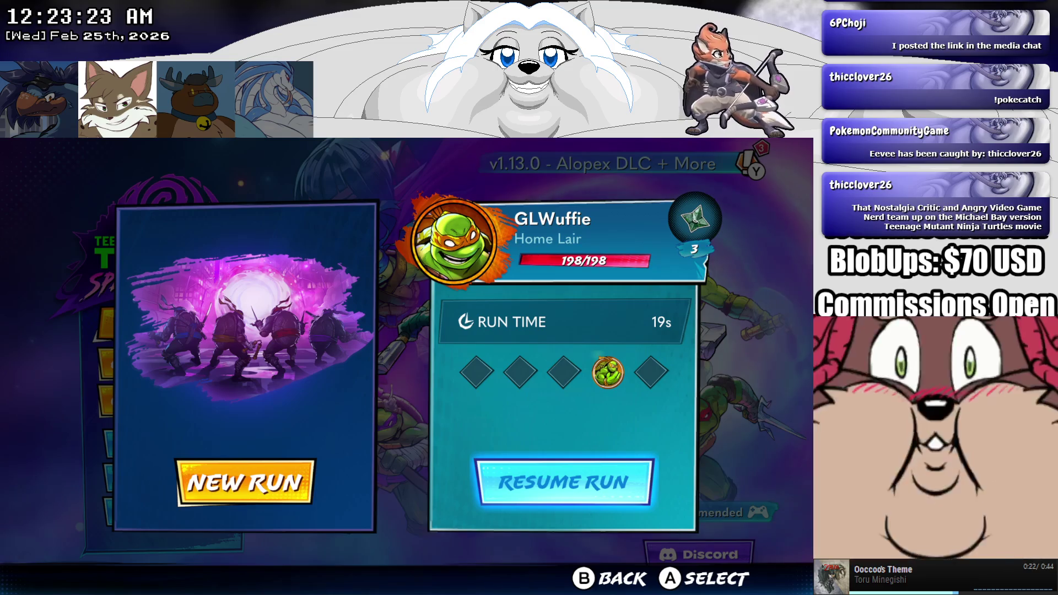
Step: Resume the saved run and advance the opening lines between Alopex, Raphael and Leonardo
{"action": "key", "text": "Return"}
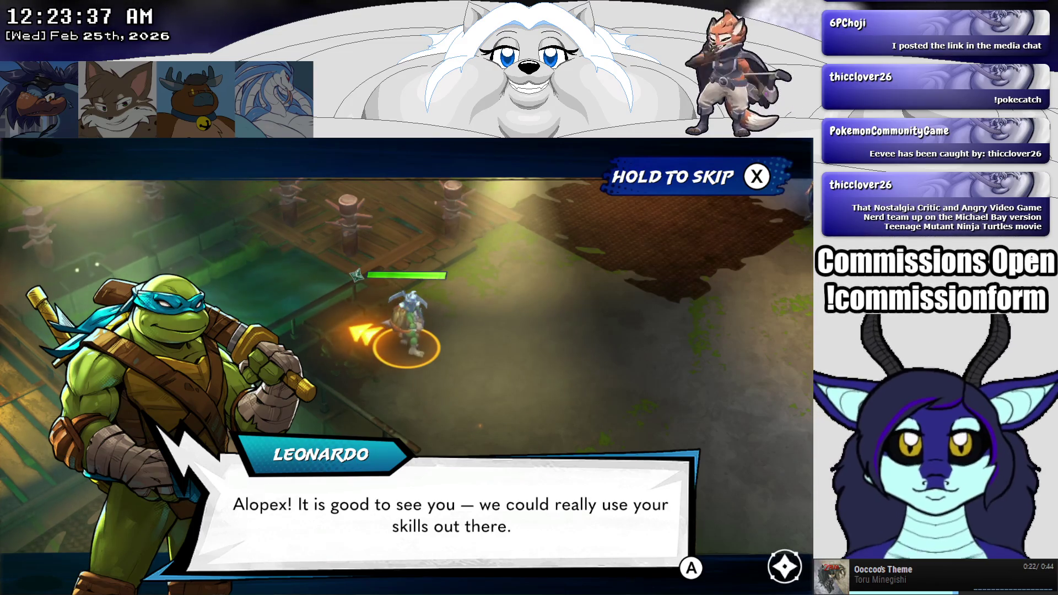
{"action": "key", "text": "Return"}
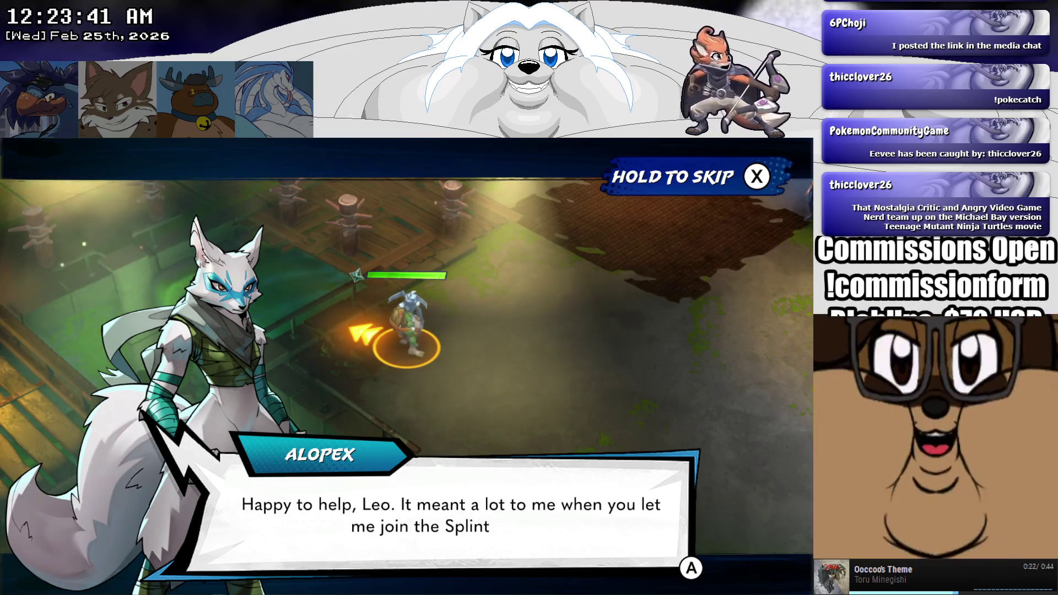
{"action": "key", "text": "Return"}
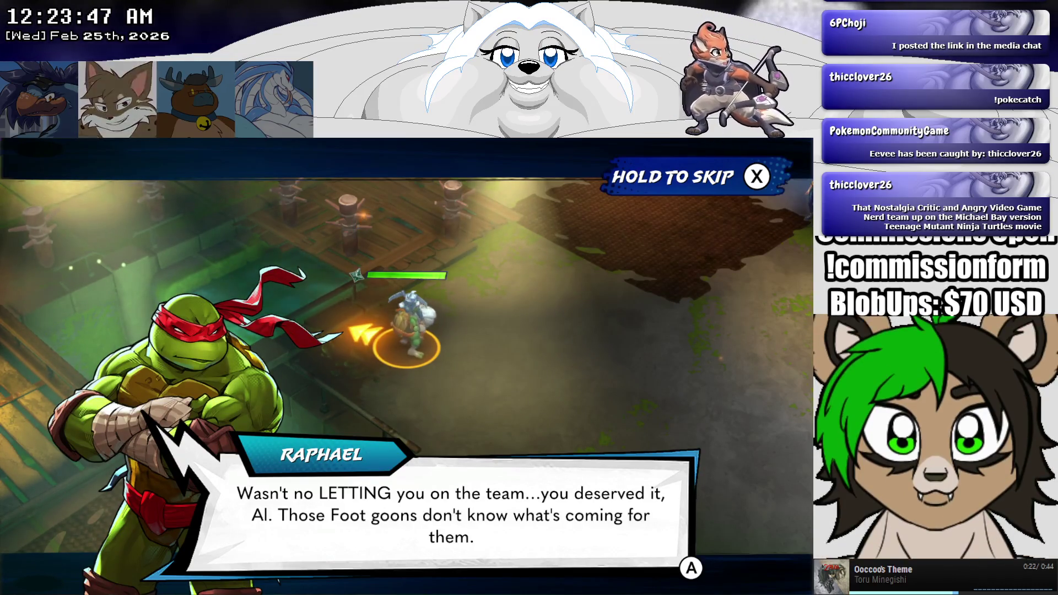
{"action": "key", "text": "Return"}
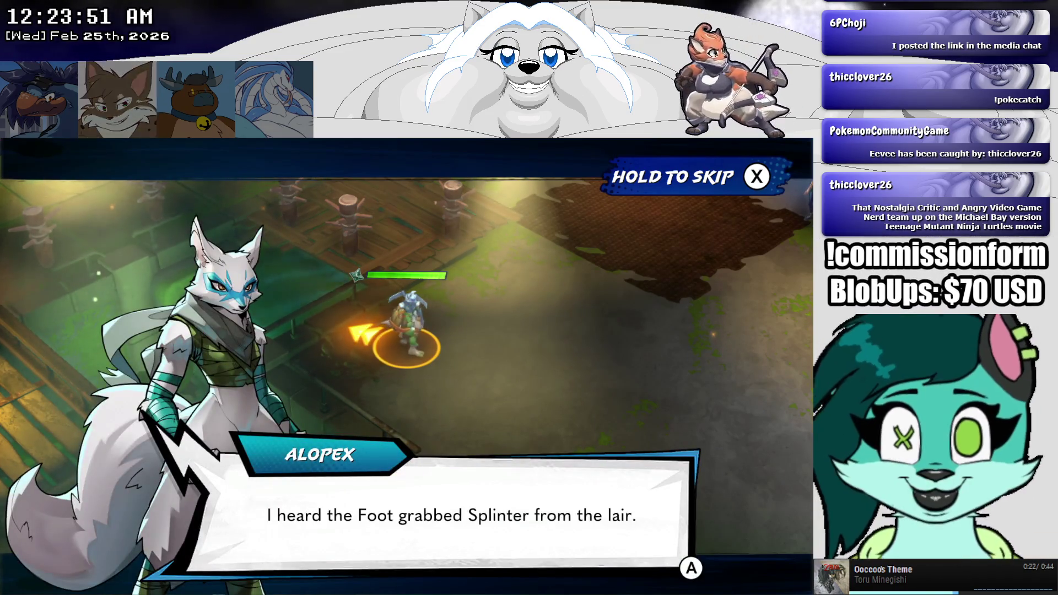
{"action": "key", "text": "Return"}
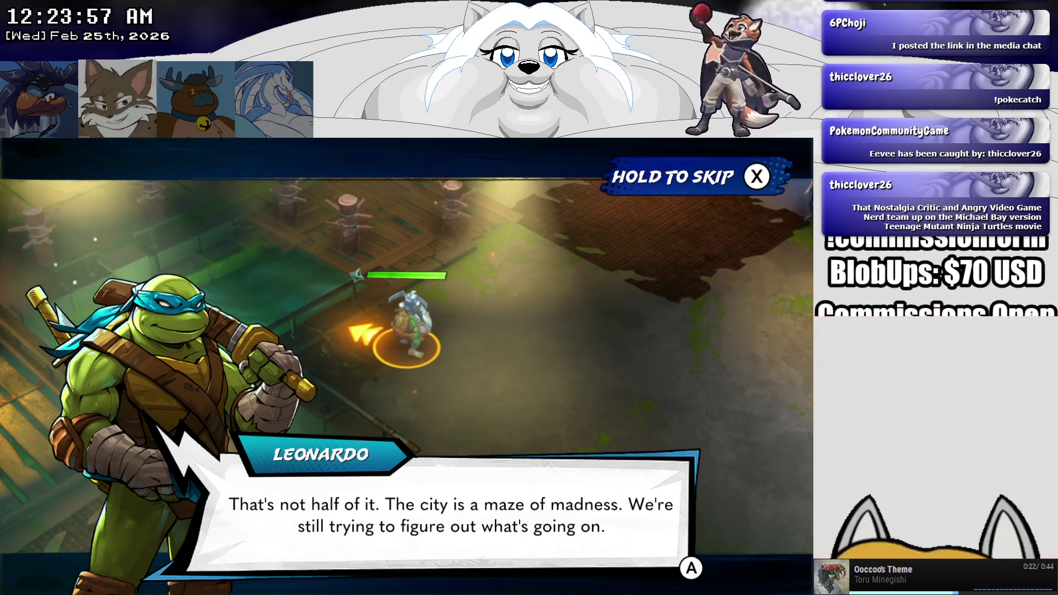
{"action": "key", "text": "Return"}
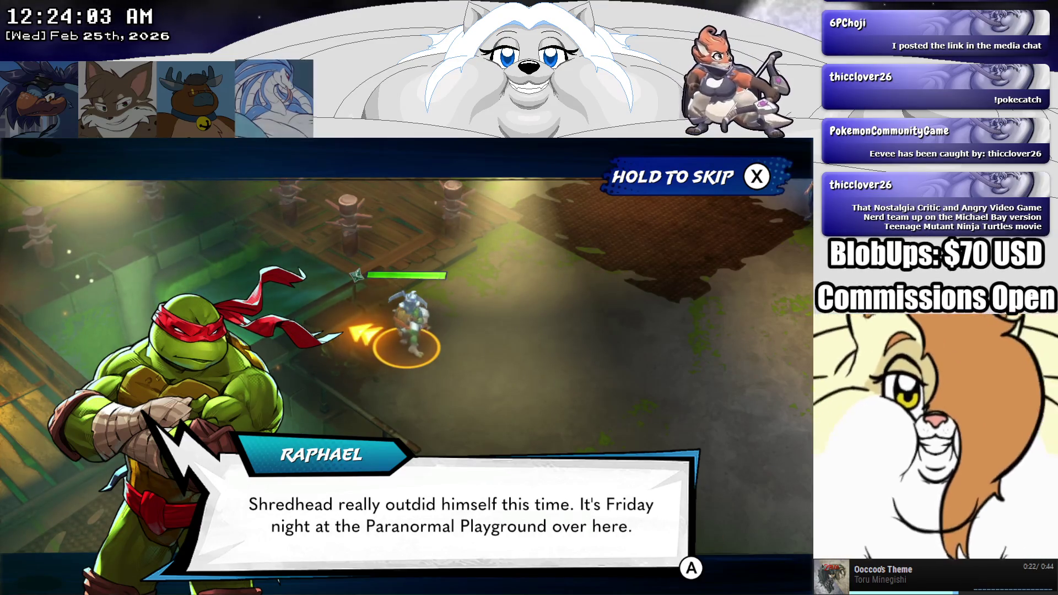
{"action": "key", "text": "Return"}
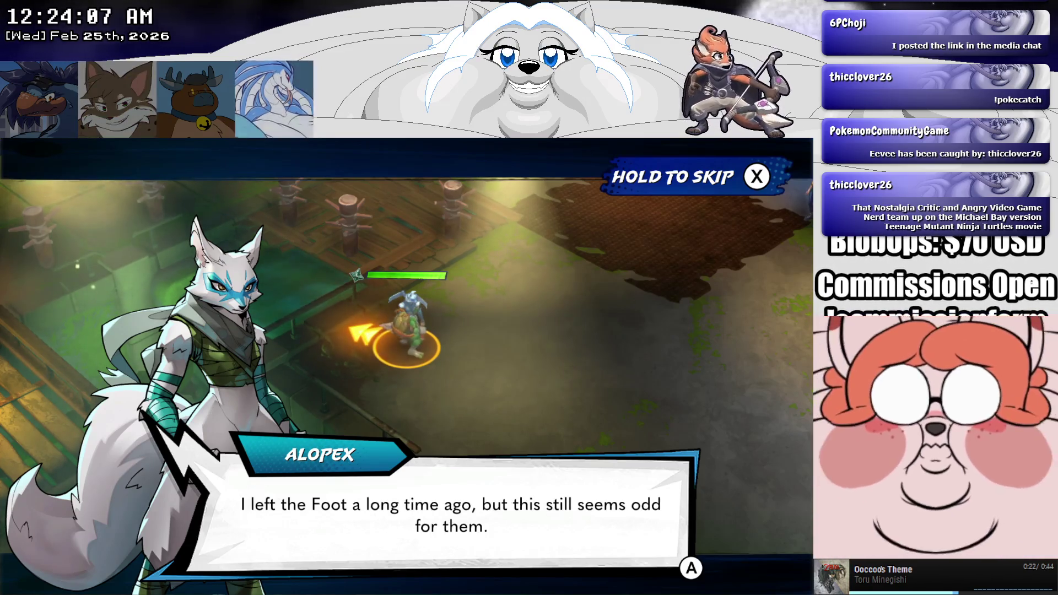
Step: Advance the remaining lines to Raphael's closing line until the 'Talk to Metalhead' objective appears
{"action": "key", "text": "Return"}
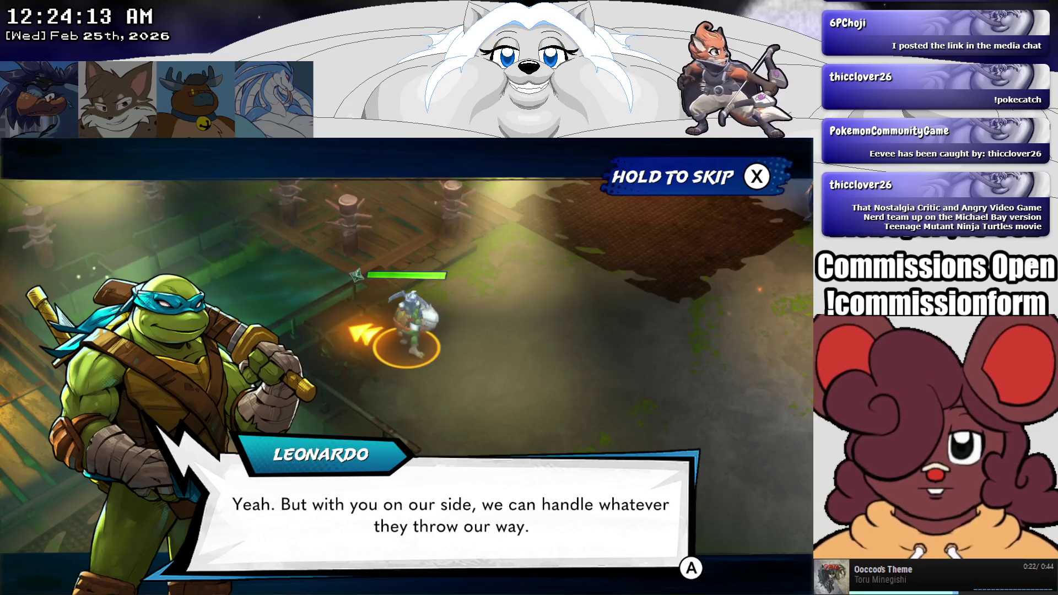
{"action": "key", "text": "Return"}
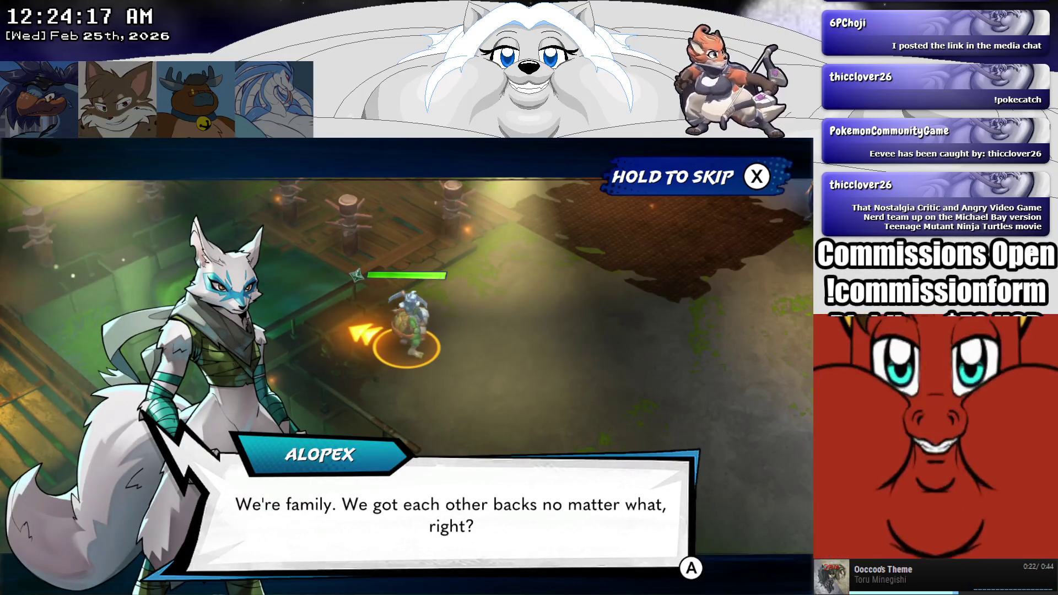
{"action": "key", "text": "Return"}
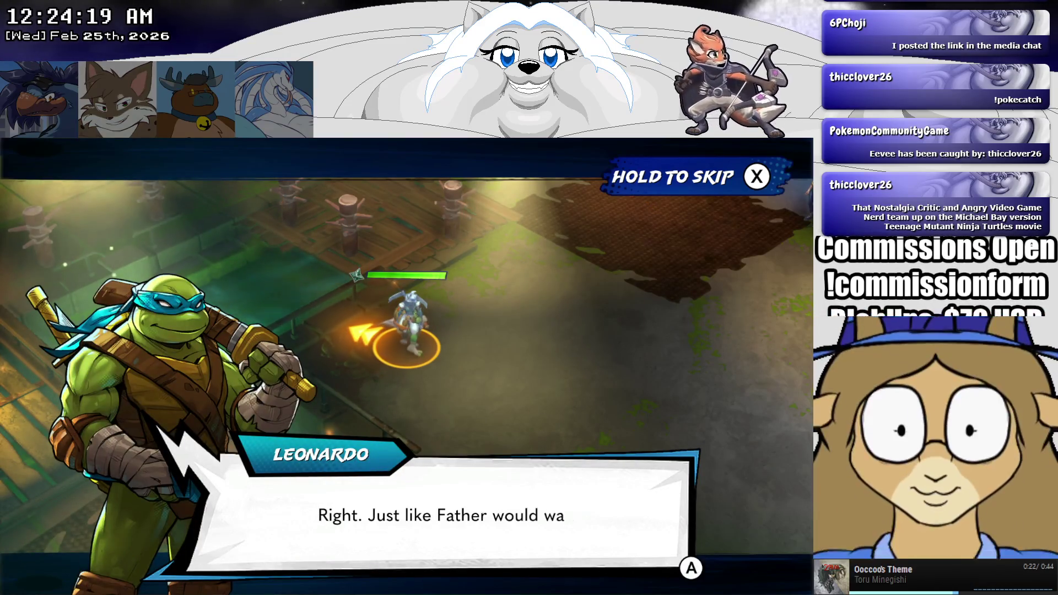
{"action": "key", "text": "Return"}
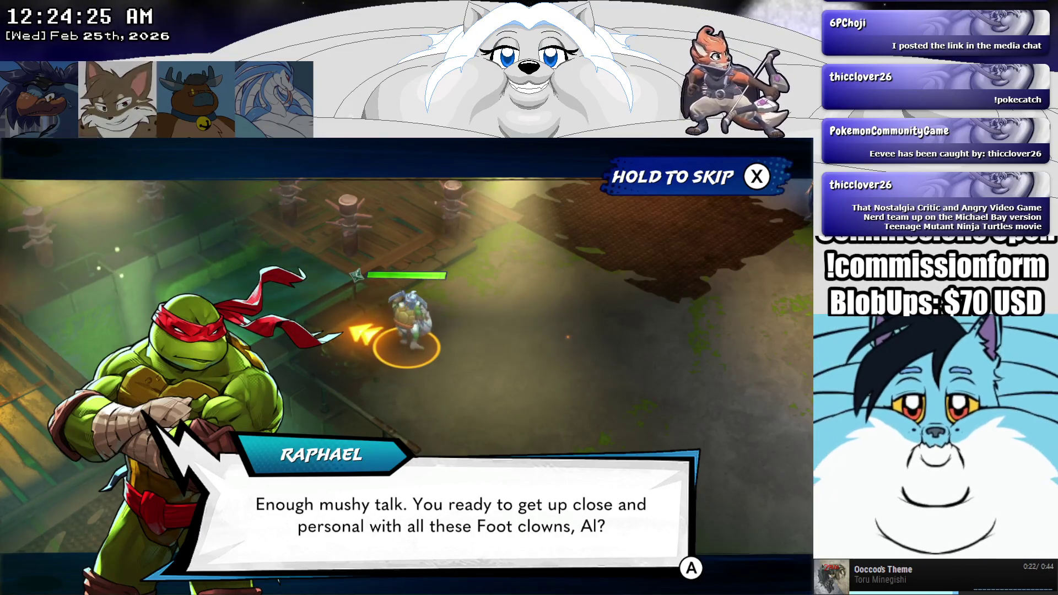
{"action": "key", "text": "Return"}
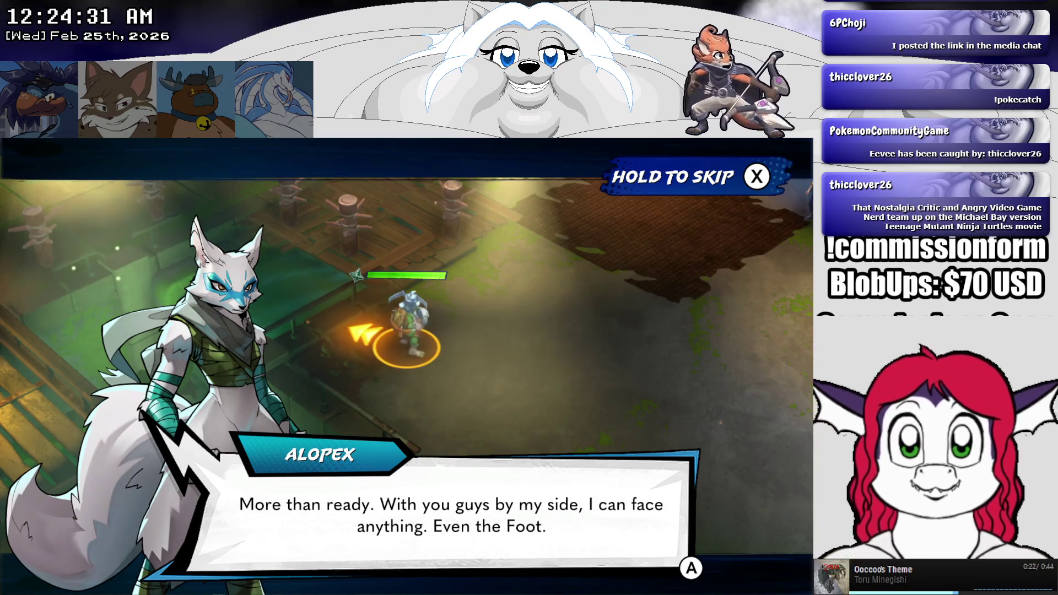
{"action": "key", "text": "Return"}
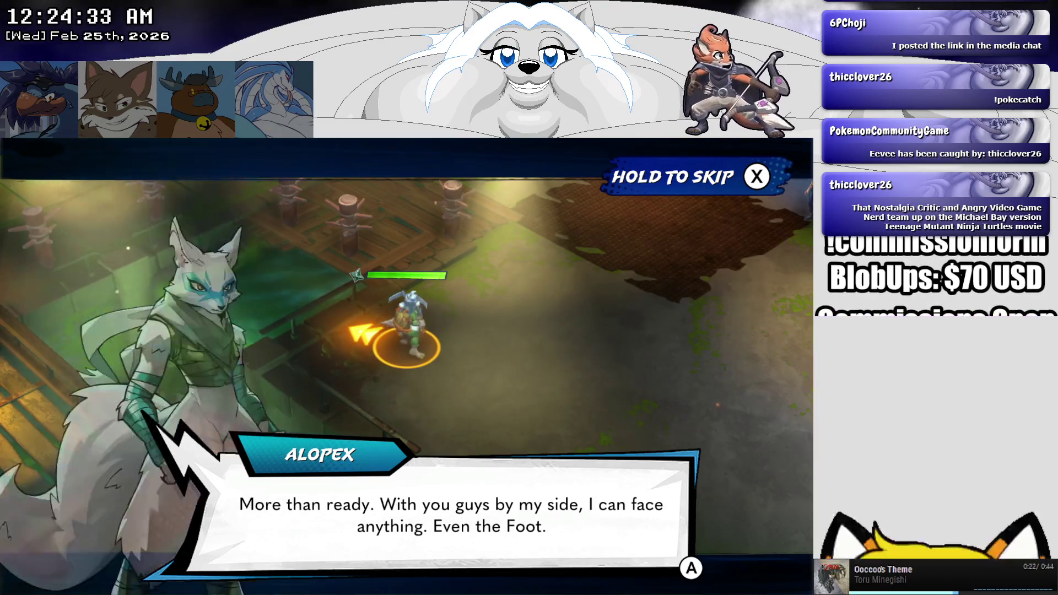
{"action": "key", "text": "Return"}
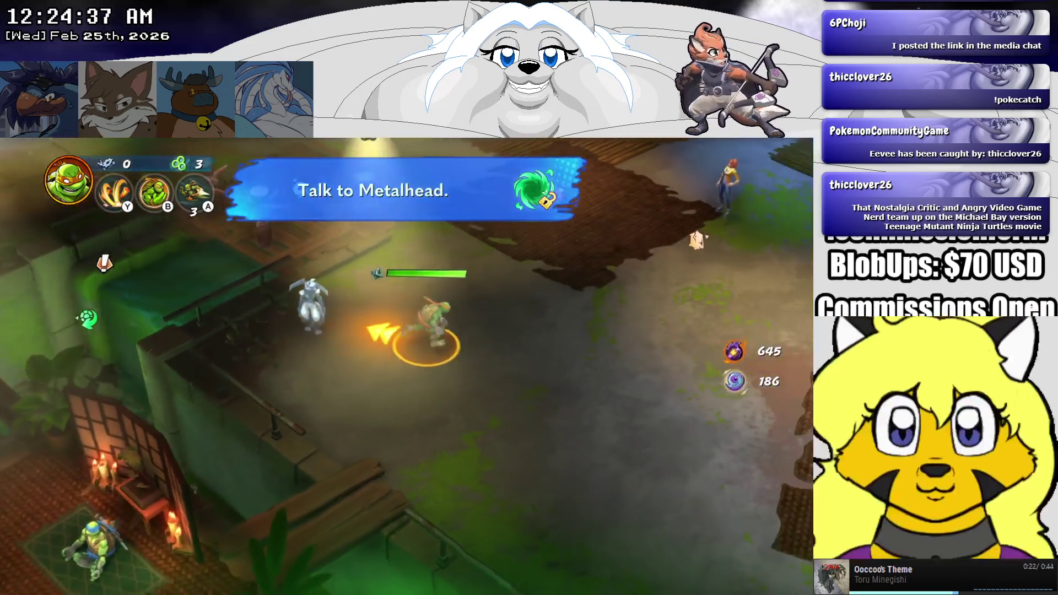
Step: Pause and resume, switch the character to Alopex, then move to the Return to Title option
{"action": "key", "text": "Escape"}
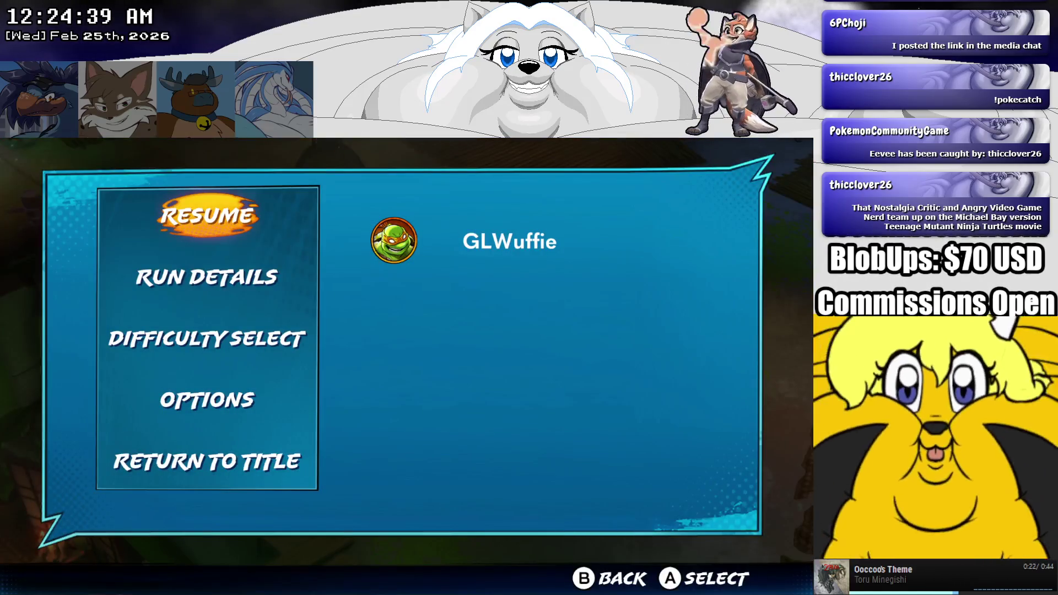
{"action": "key", "text": "Down"}
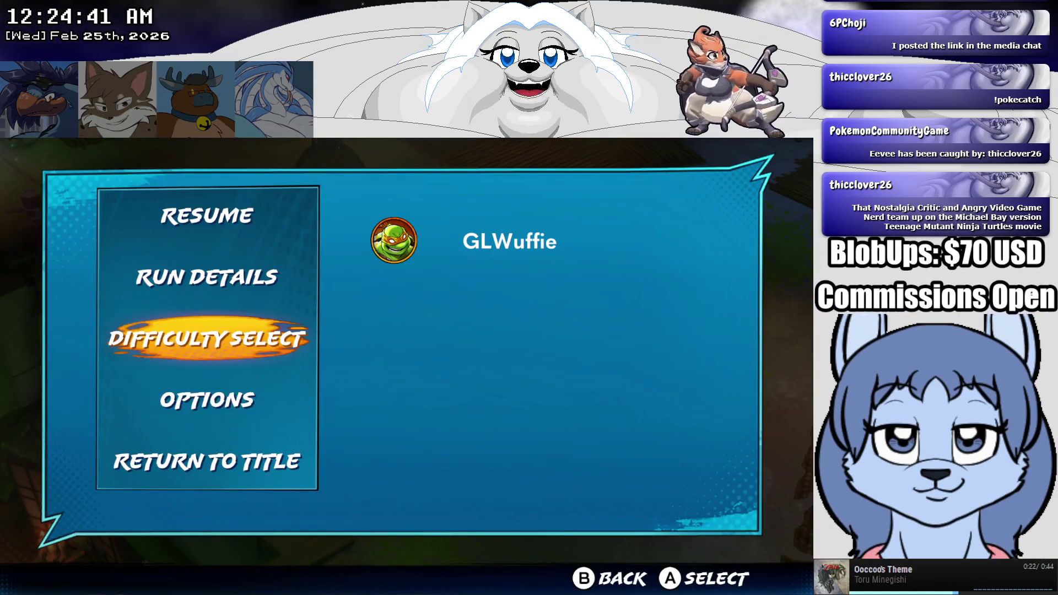
{"action": "key", "text": "Up"}
{"action": "key", "text": "Up"}
{"action": "key", "text": "Return"}
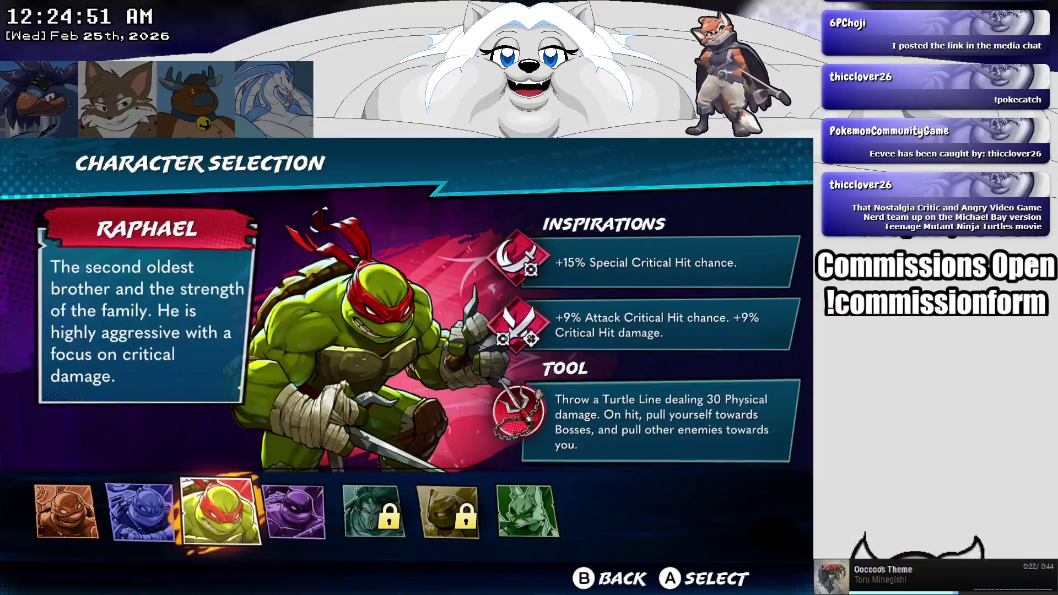
{"action": "key", "text": "Right"}
{"action": "key", "text": "Right"}
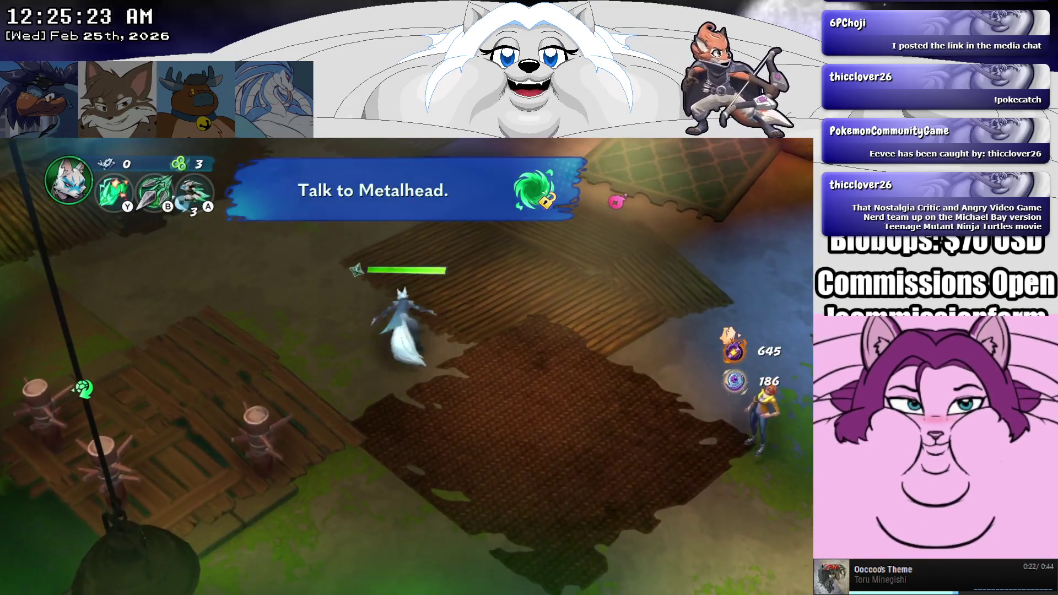
{"action": "key", "text": "Down"}
{"action": "key", "text": "Down"}
{"action": "key", "text": "Down"}
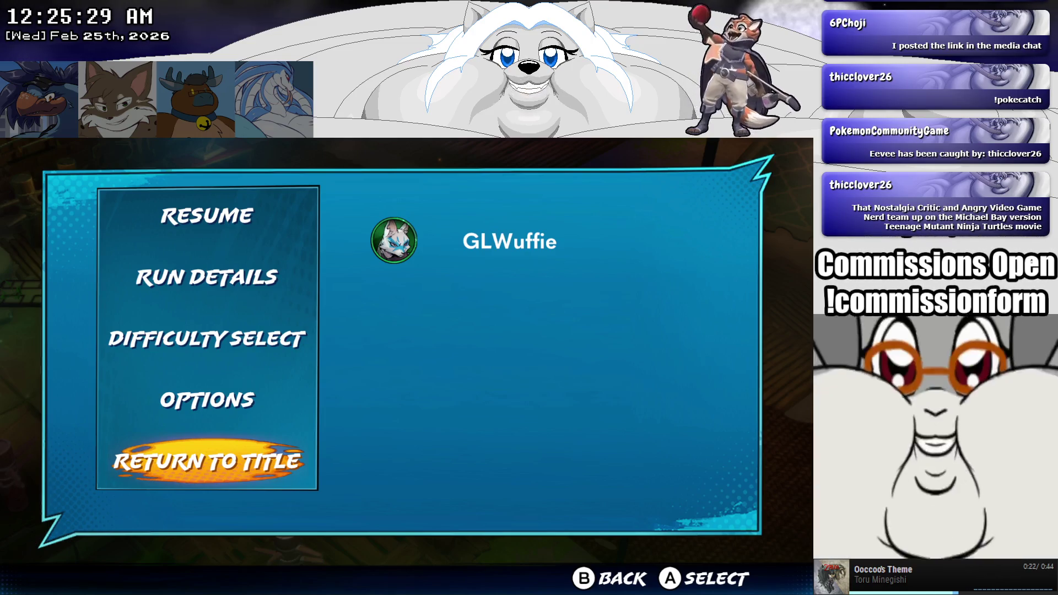
Step: Confirm returning to the title screen, then move to Online Play to view its three run options
{"action": "key", "text": "Return"}
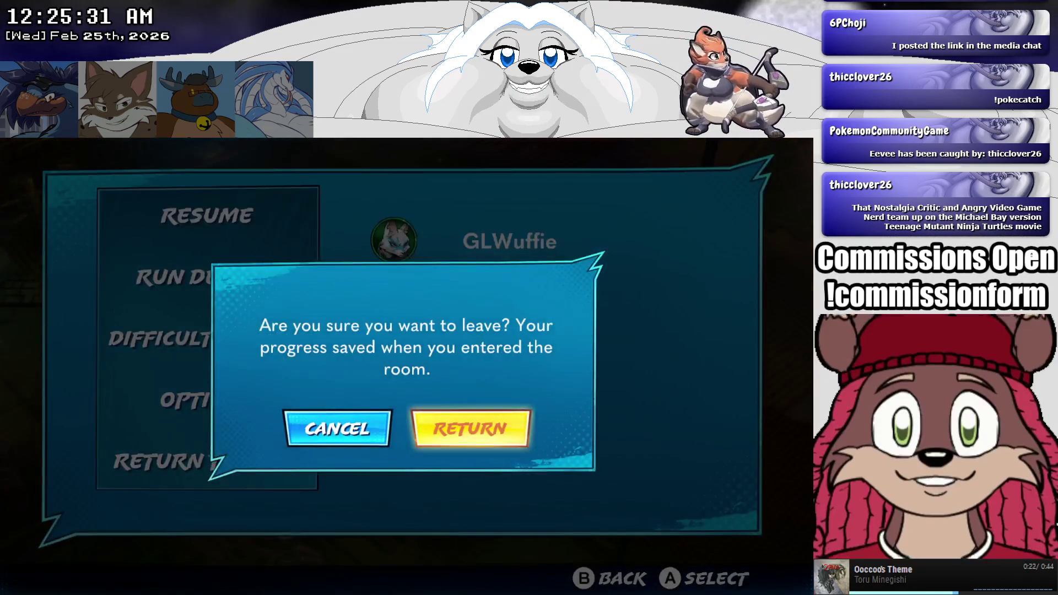
{"action": "key", "text": "Return"}
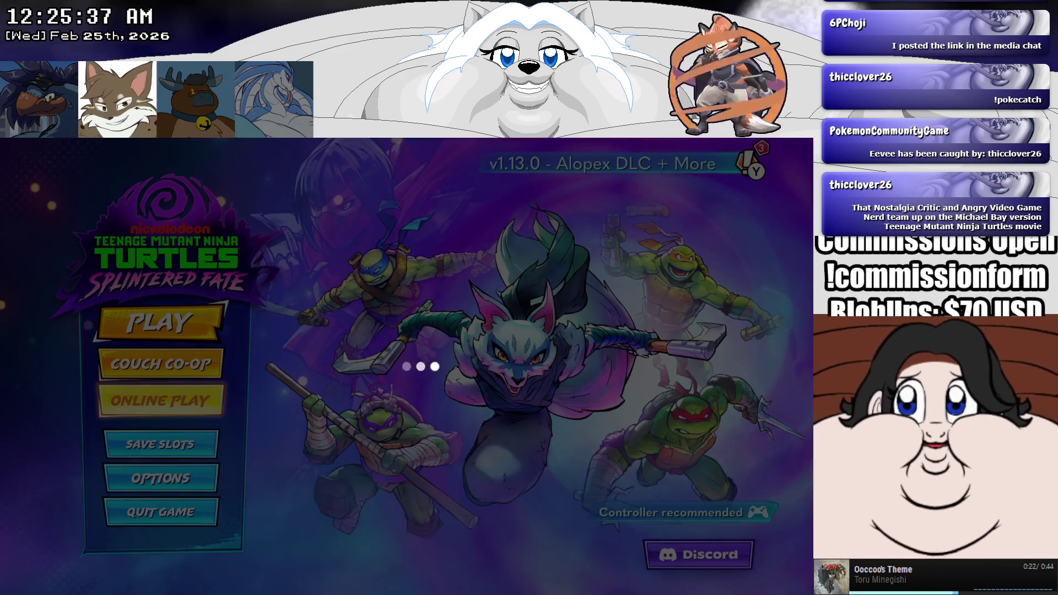
{"action": "key", "text": "Right"}
{"action": "key", "text": "Right"}
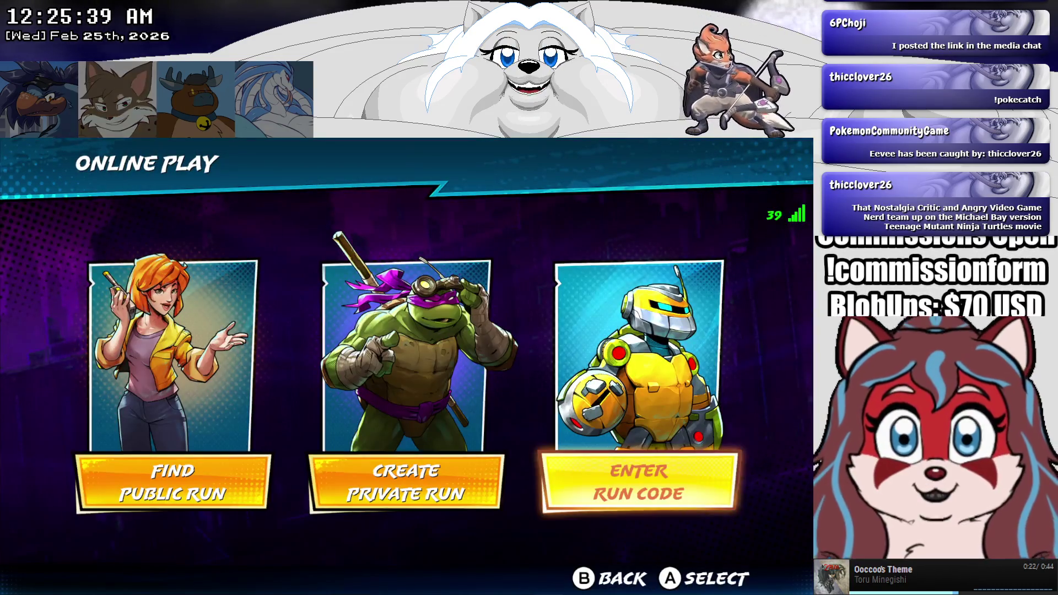